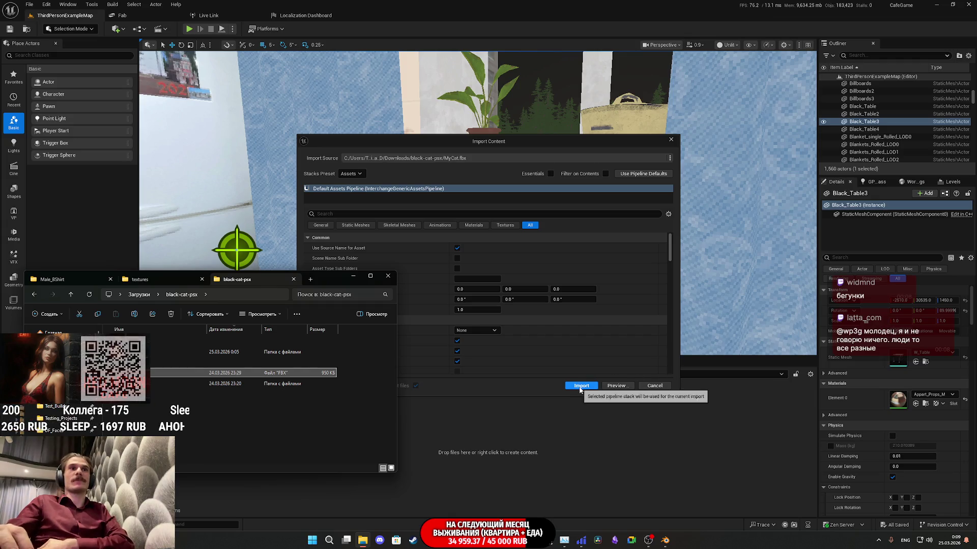
# Import the cat FBX and preview its idle animation
pyautogui.click(581, 385)
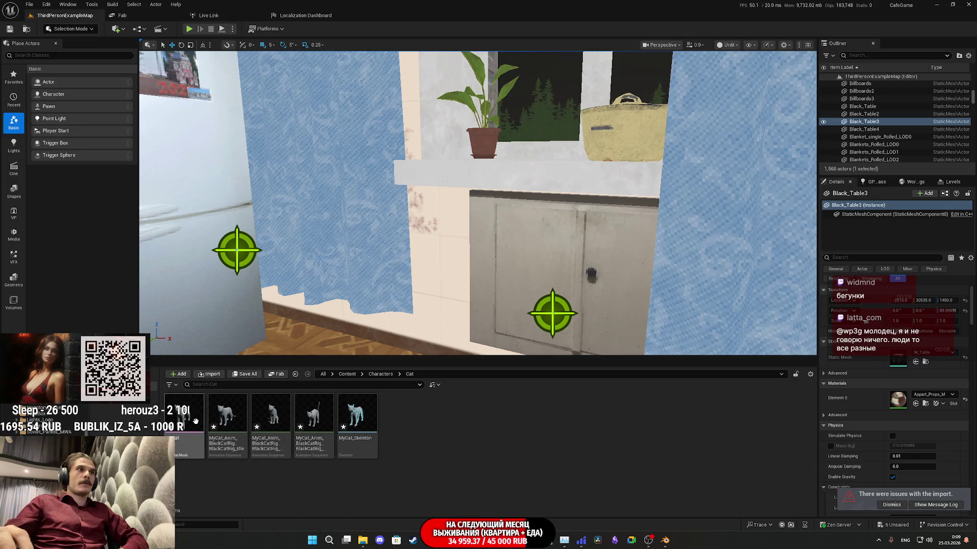
pyautogui.click(227, 423)
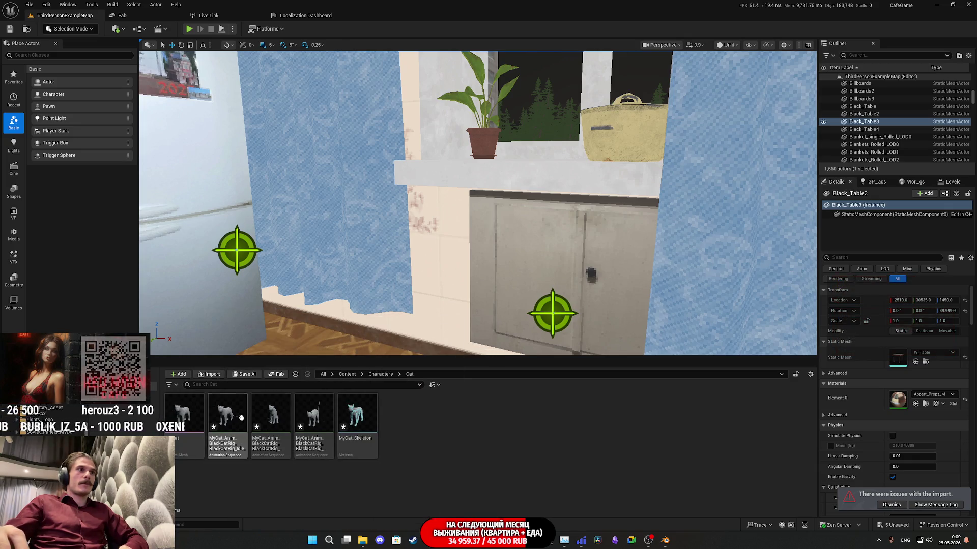
pyautogui.doubleClick(236, 416)
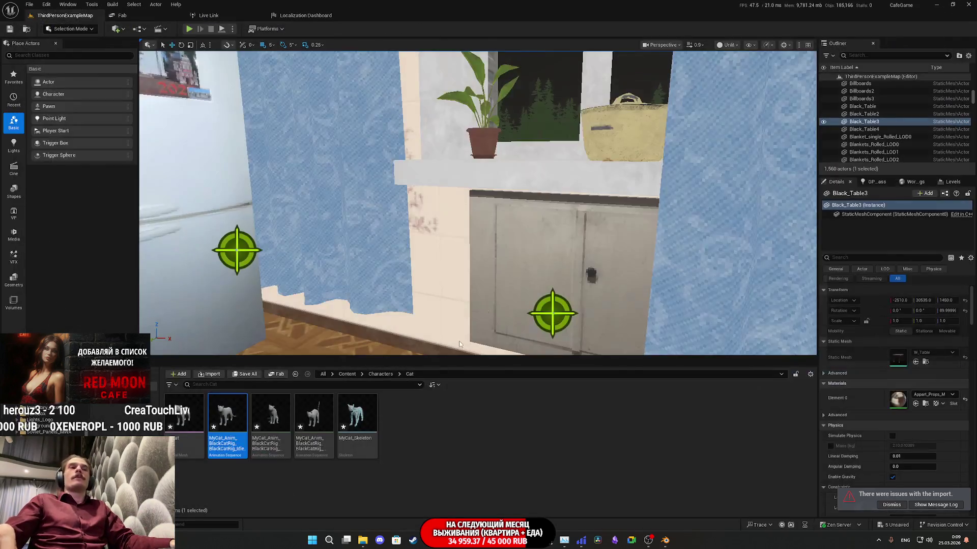
# Open the black-cat-psx textures folder in File Explorer
pyautogui.moveTo(363, 540)
pyautogui.click(362, 495)
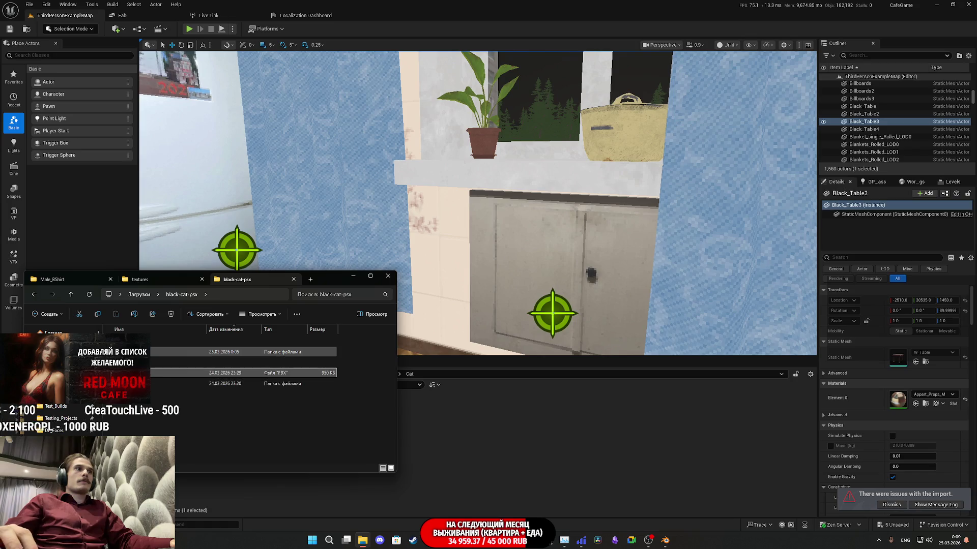
pyautogui.doubleClick(169, 359)
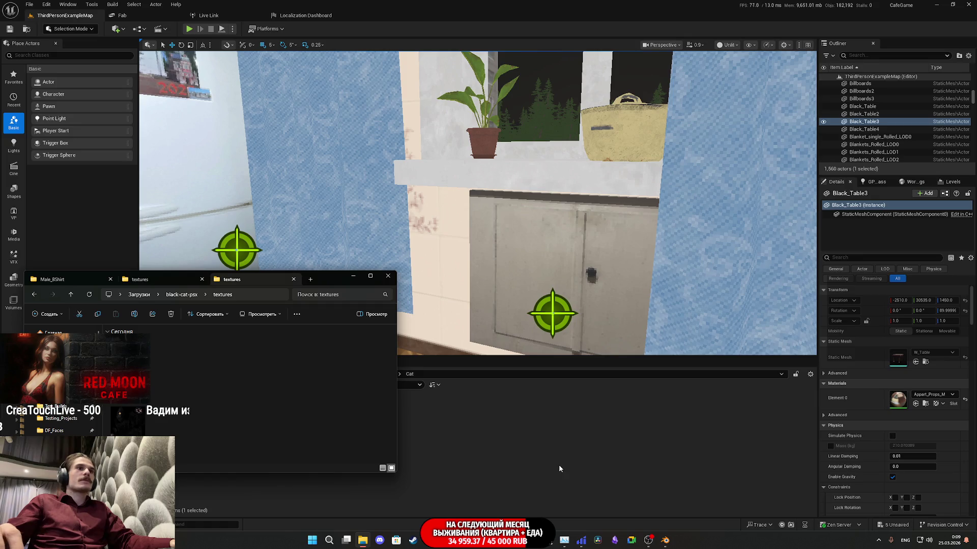
pyautogui.click(463, 462)
# Create a new material named Cat_M in the Cat folder
pyautogui.rightClick(461, 461)
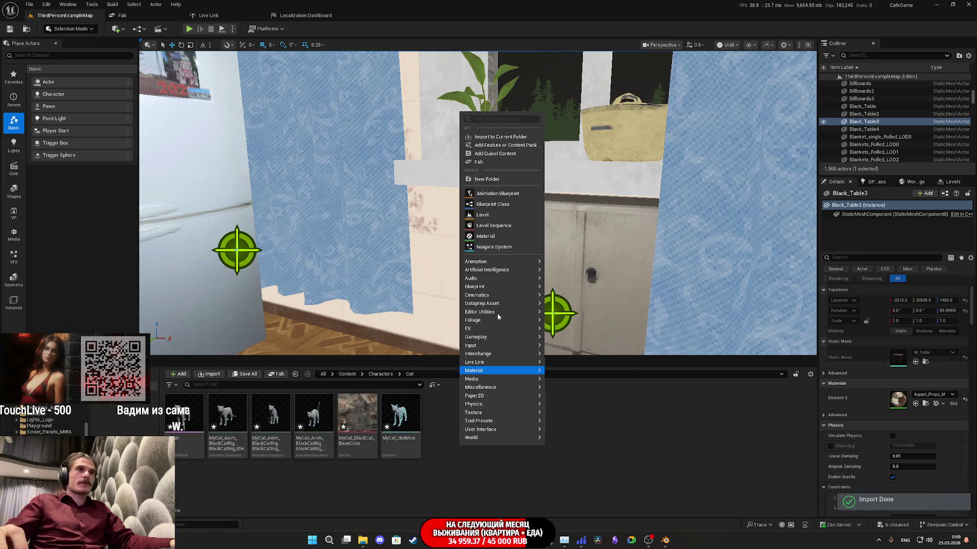
pyautogui.click(491, 239)
pyautogui.write('Cat_M')
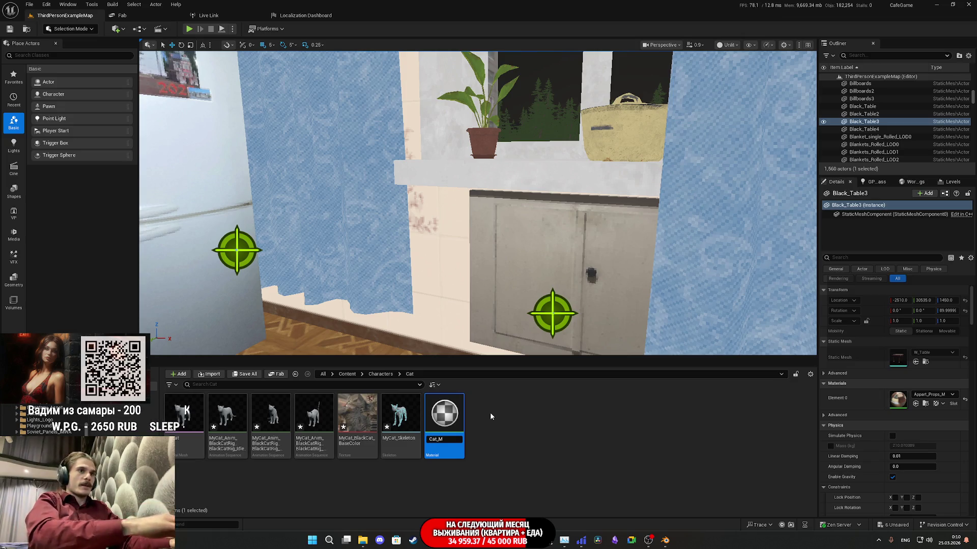
pyautogui.press('Return')
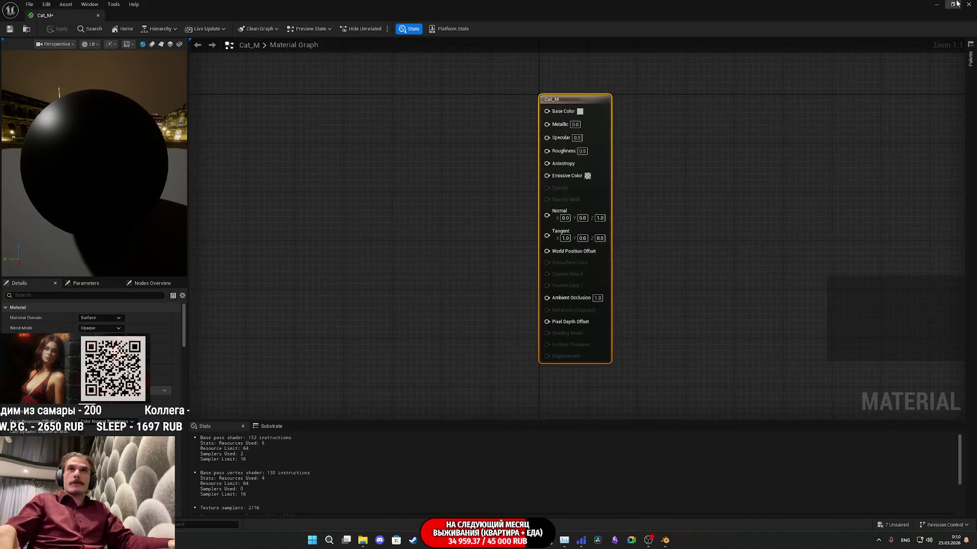
# Wire the BaseColor texture into Base Color, set Roughness to 1, and apply
pyautogui.click(959, 4)
pyautogui.moveTo(400, 420)
pyautogui.mouseDown()
pyautogui.moveTo(386, 321)
pyautogui.moveTo(435, 282)
pyautogui.moveTo(509, 305)
pyautogui.moveTo(573, 382)
pyautogui.mouseUp()
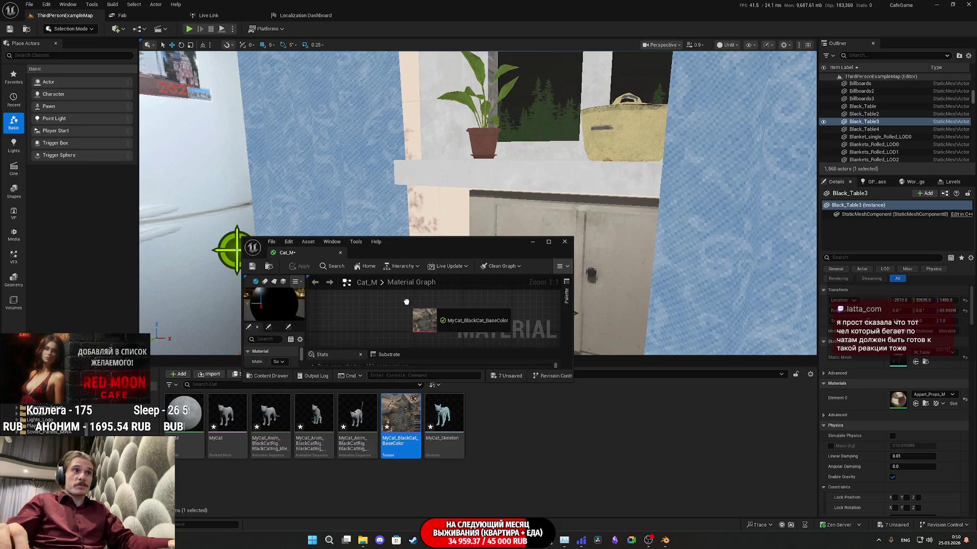
pyautogui.doubleClick(429, 249)
pyautogui.moveTo(352, 92); pyautogui.dragTo(566, 116)
pyautogui.click(585, 150)
pyautogui.write('1')
pyautogui.press('Return')
pyautogui.click(11, 30)
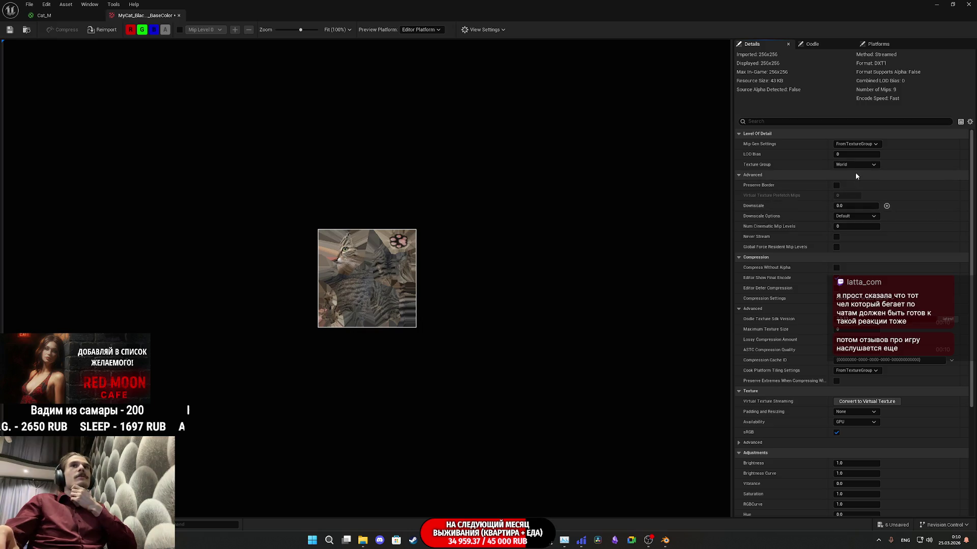
# Change the BaseColor texture's Texture Group and reposition the Texture Sample node
pyautogui.click(847, 164)
pyautogui.scroll(-5, 865, 229)
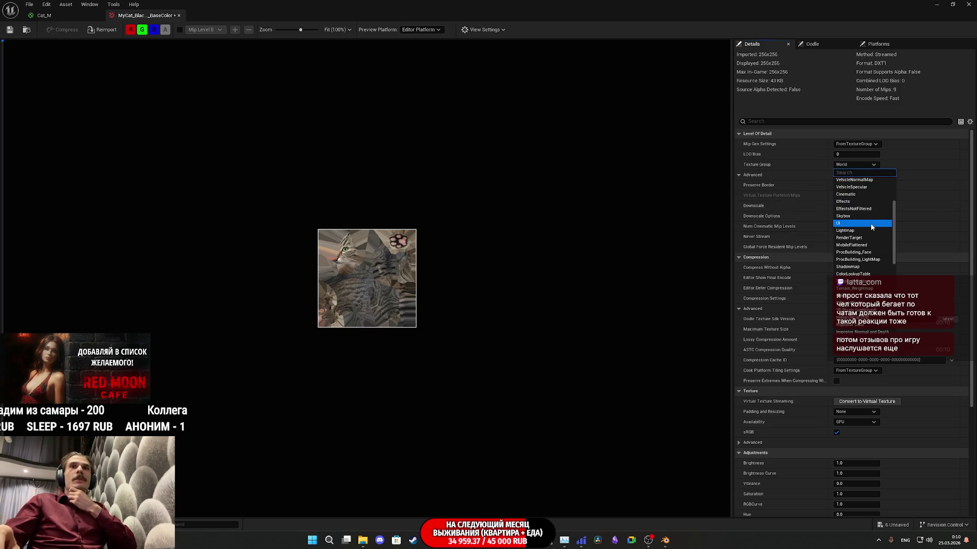
pyautogui.click(859, 256)
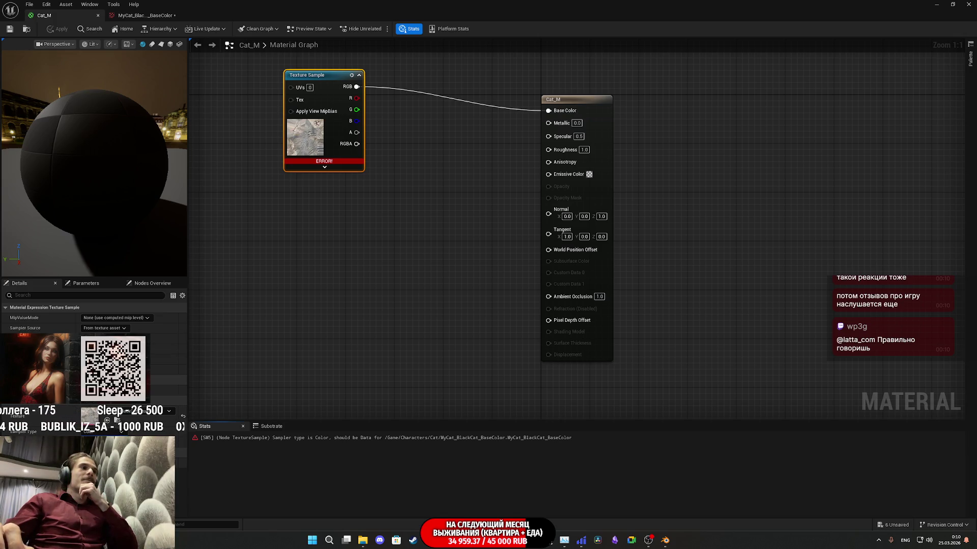
pyautogui.moveTo(319, 149); pyautogui.dragTo(483, 173)
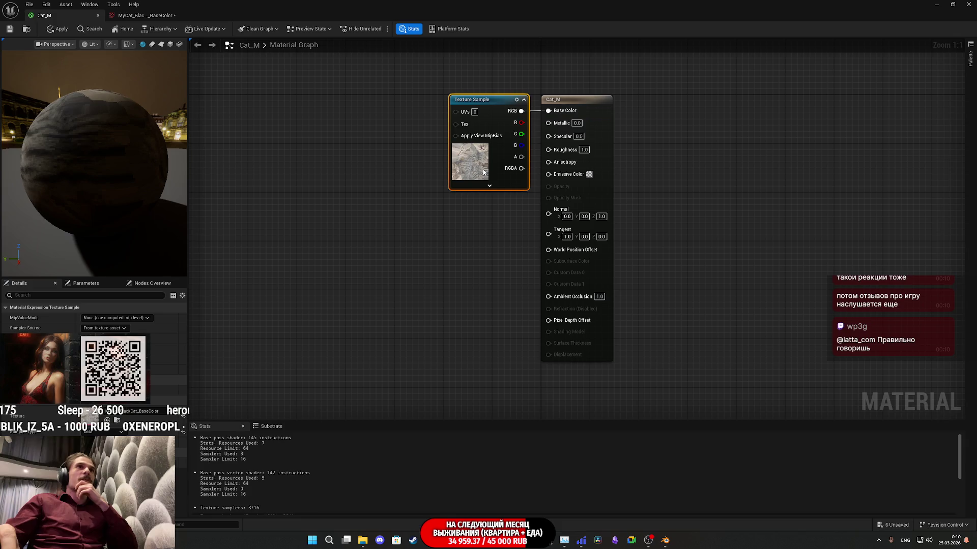
# Enable sRGB on the BaseColor texture, save it, then save and close Cat_M
pyautogui.doubleClick(88, 421)
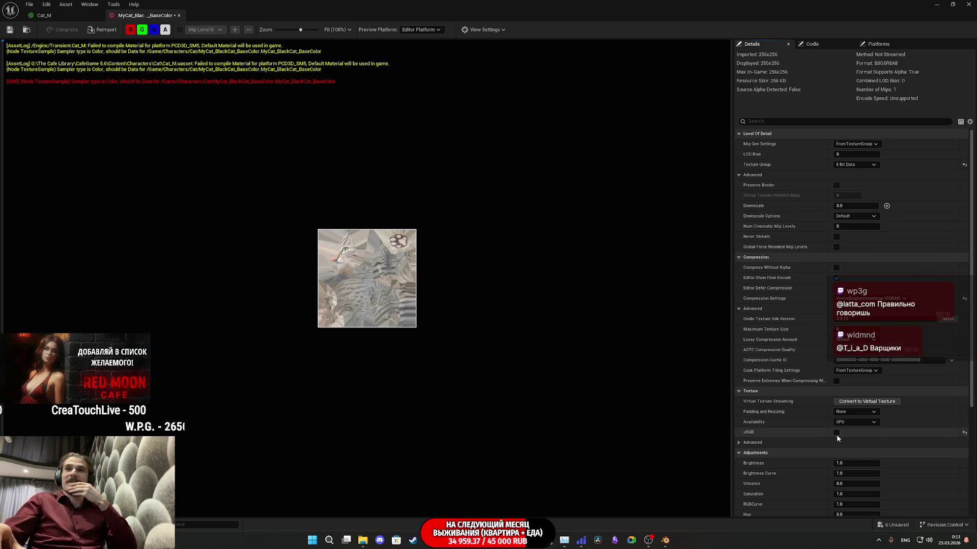
pyautogui.click(836, 434)
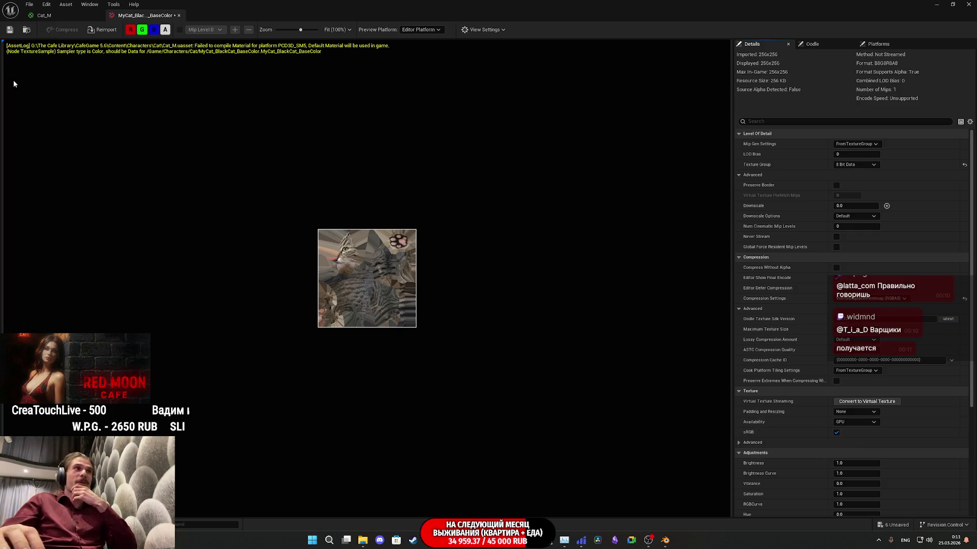
pyautogui.click(10, 29)
pyautogui.click(179, 15)
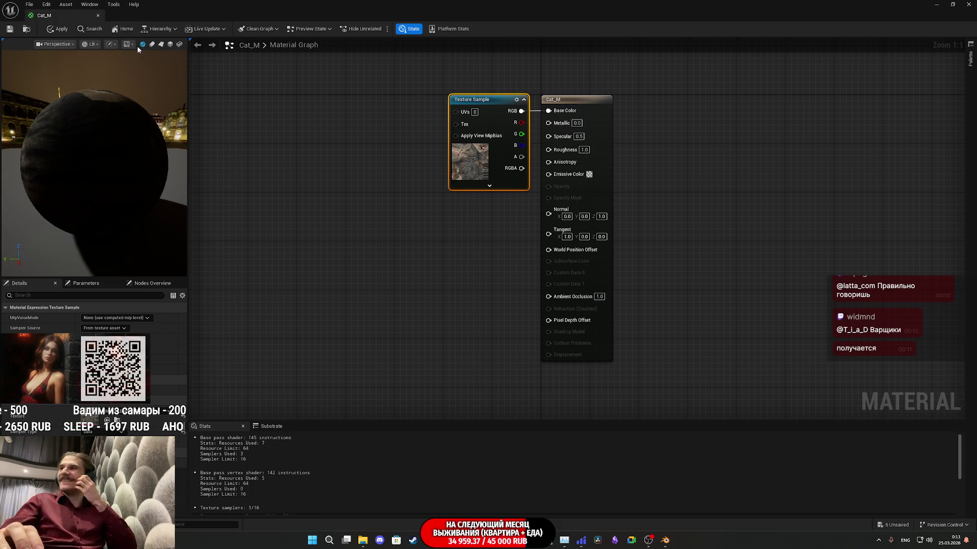
pyautogui.click(10, 30)
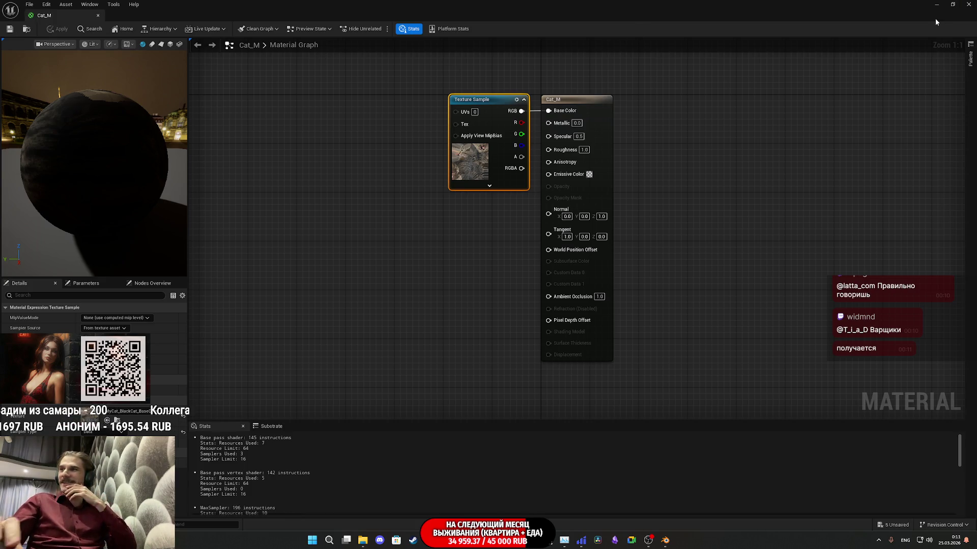
pyautogui.click(971, 3)
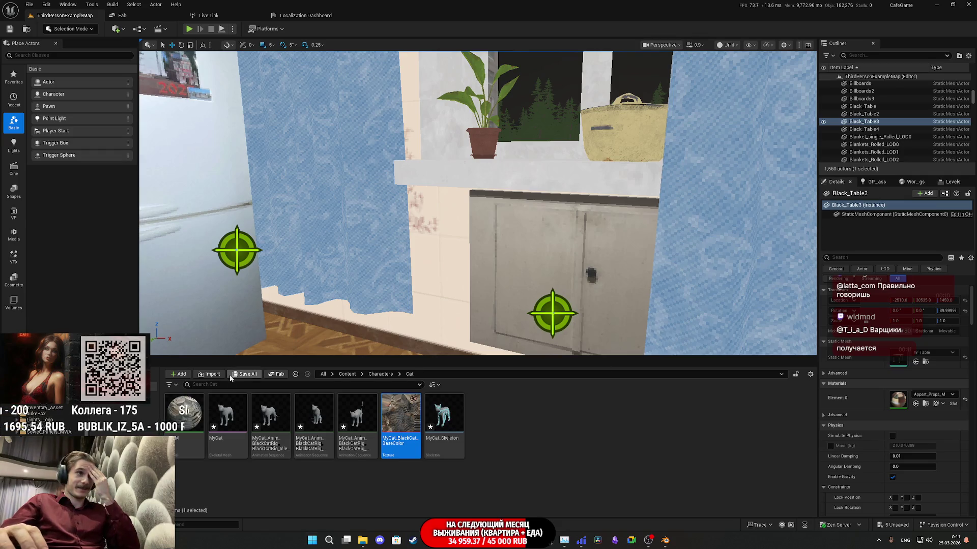
# Save all the unsaved cat assets
pyautogui.click(245, 375)
pyautogui.click(547, 356)
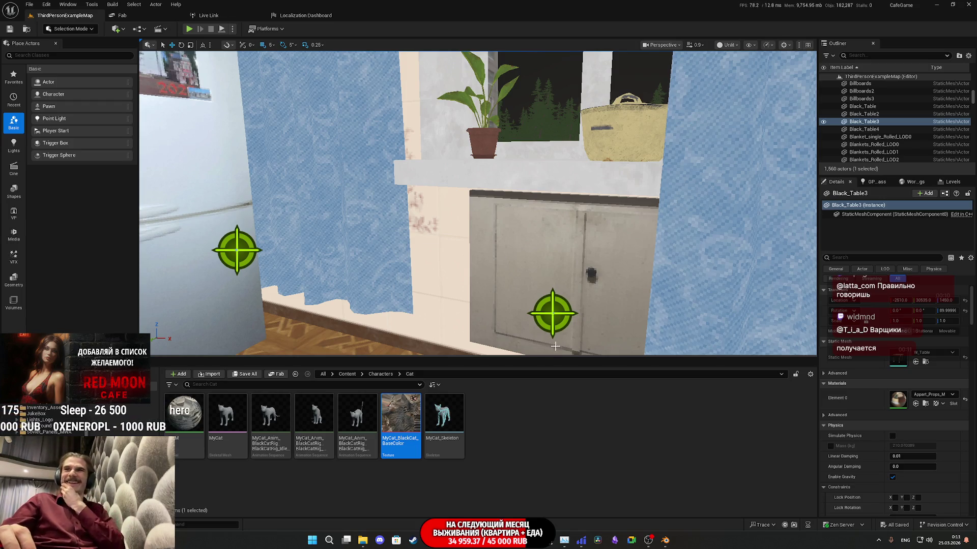
pyautogui.rightClick(323, 422)
pyautogui.press('Escape')
# Assign Cat_M to the MyCat skeletal mesh's Element 0 material slot
pyautogui.doubleClick(316, 424)
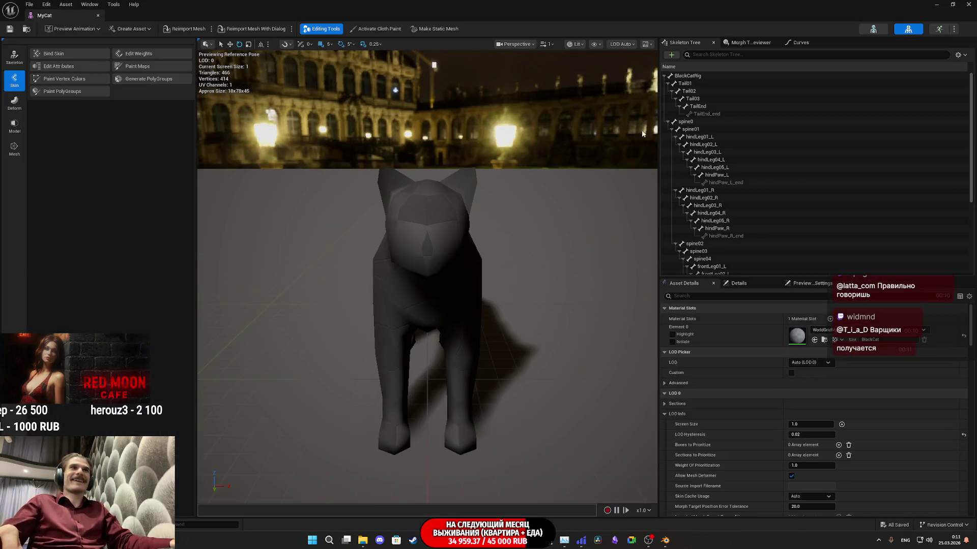
pyautogui.click(953, 4)
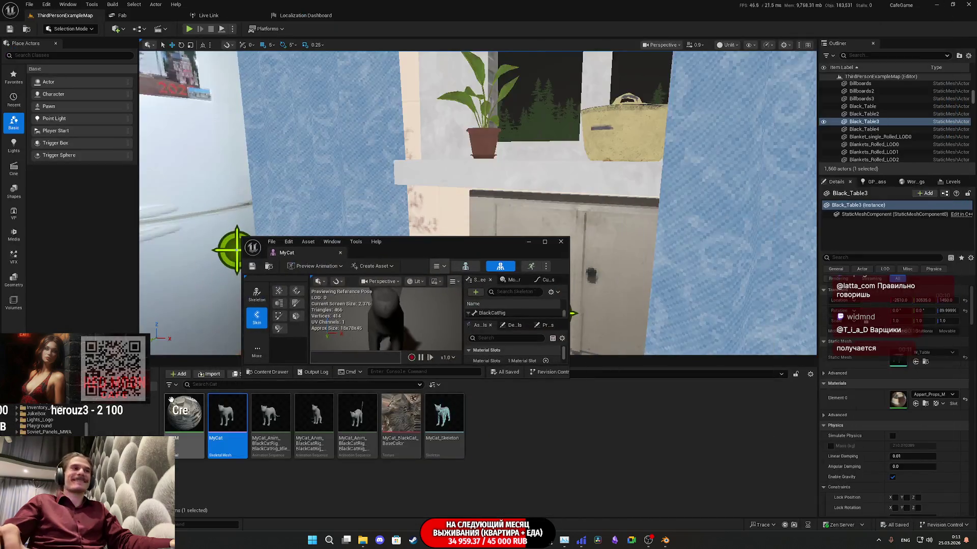
pyautogui.doubleClick(504, 247)
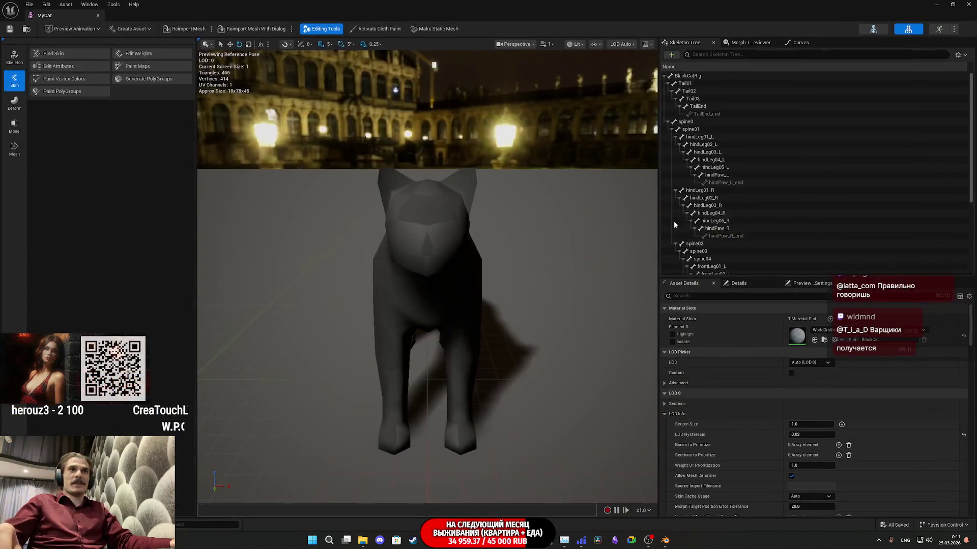
pyautogui.click(815, 340)
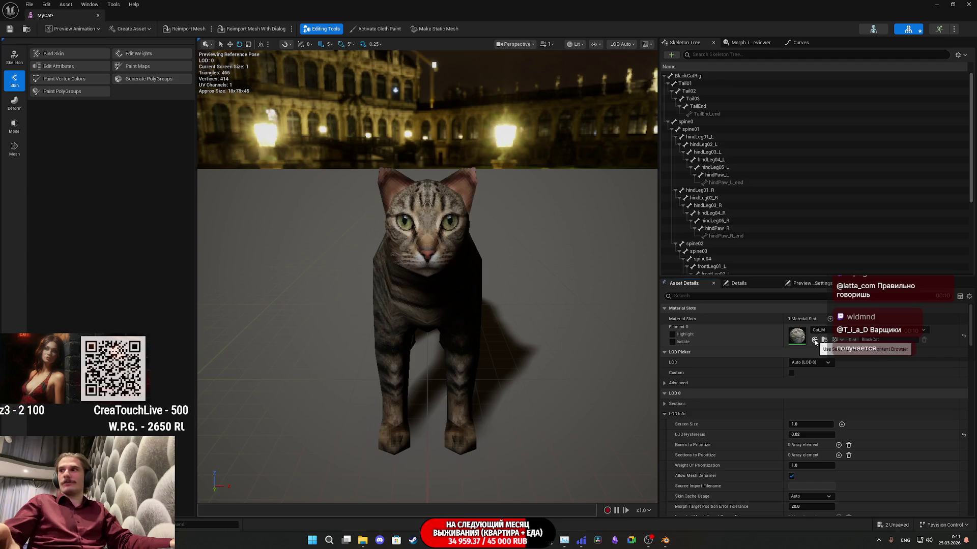
pyautogui.moveTo(405, 253)
pyautogui.mouseDown()
pyautogui.moveTo(502, 249)
pyautogui.moveTo(332, 202)
pyautogui.mouseUp()
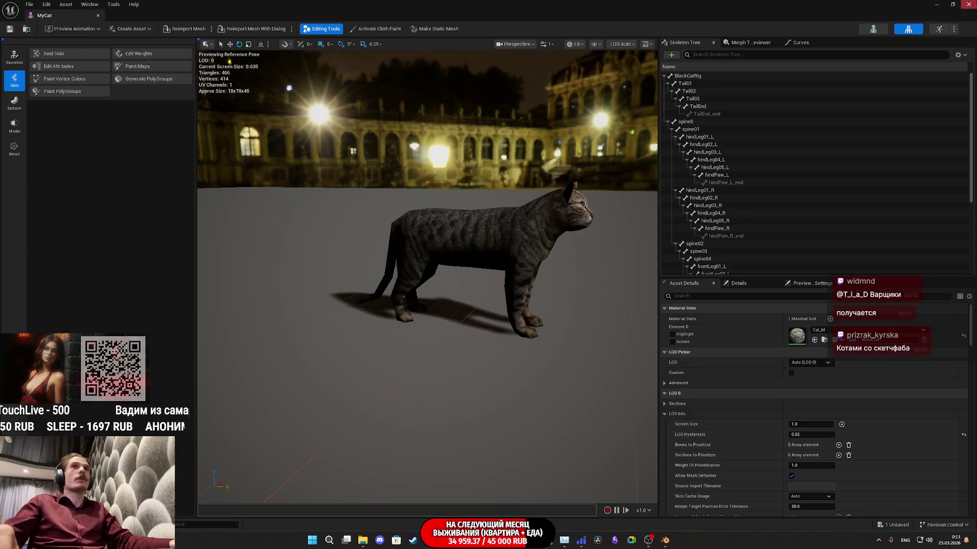
pyautogui.hotkey('alt', 'Tab')
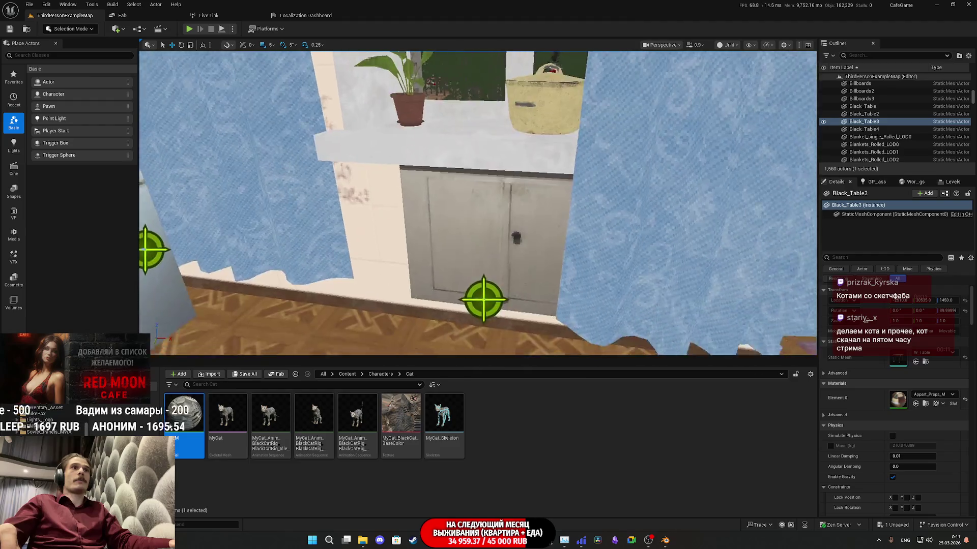
# Place the SittingPose cat animation in the level and raise it onto the windowsill
pyautogui.moveTo(314, 420)
pyautogui.mouseDown()
pyautogui.moveTo(386, 366)
pyautogui.moveTo(465, 268)
pyautogui.mouseUp()
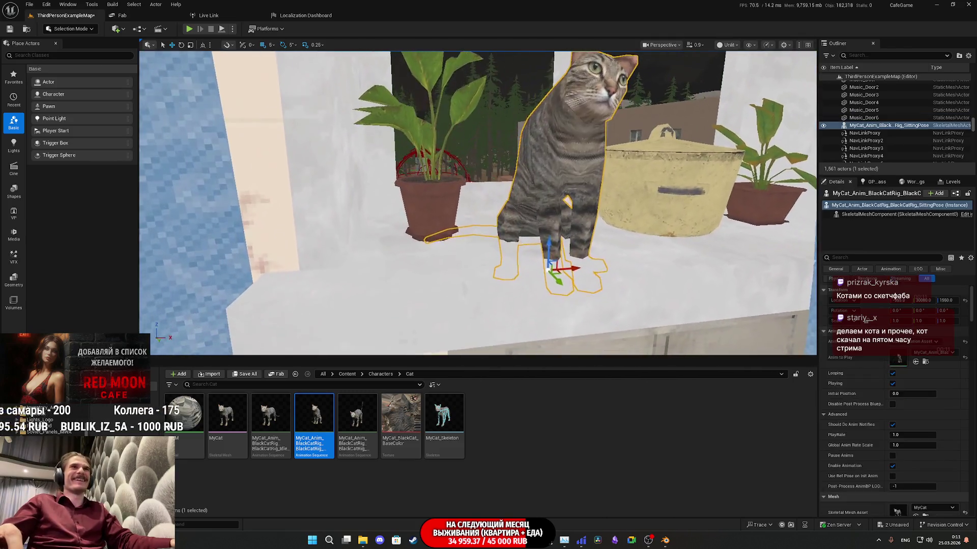
pyautogui.moveTo(546, 241); pyautogui.dragTo(530, 221)
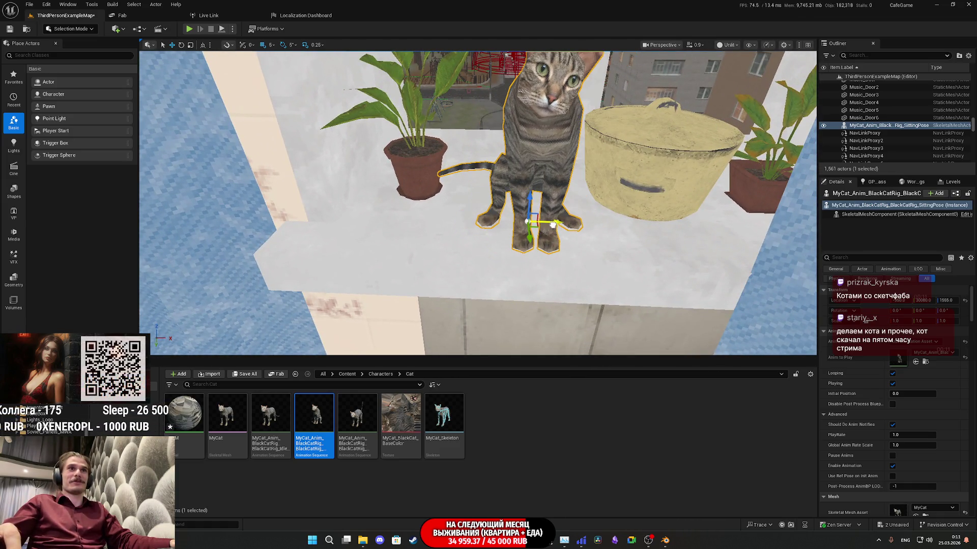
pyautogui.moveTo(558, 224); pyautogui.dragTo(330, 101)
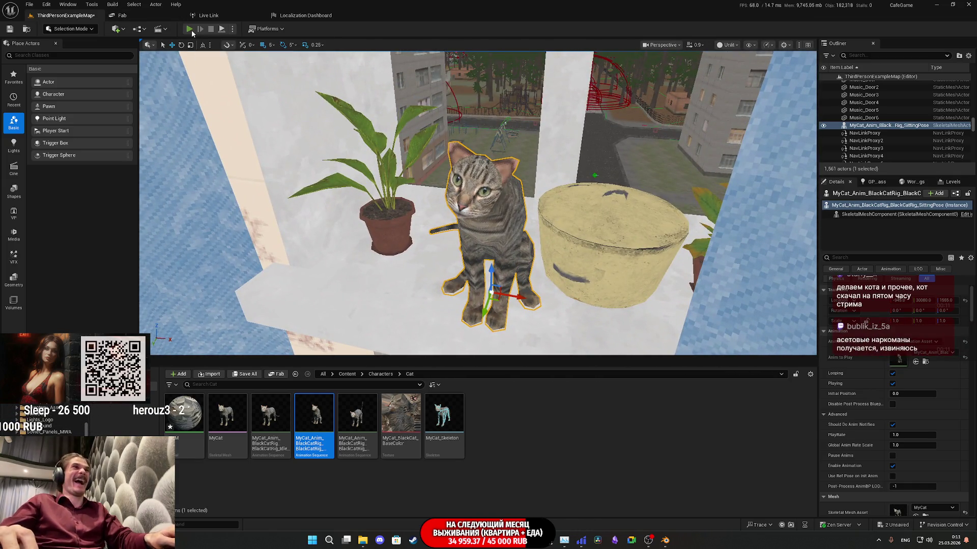
# Play the level full screen and walk through the house to the windowsill cat
pyautogui.hotkey('alt', 'p')
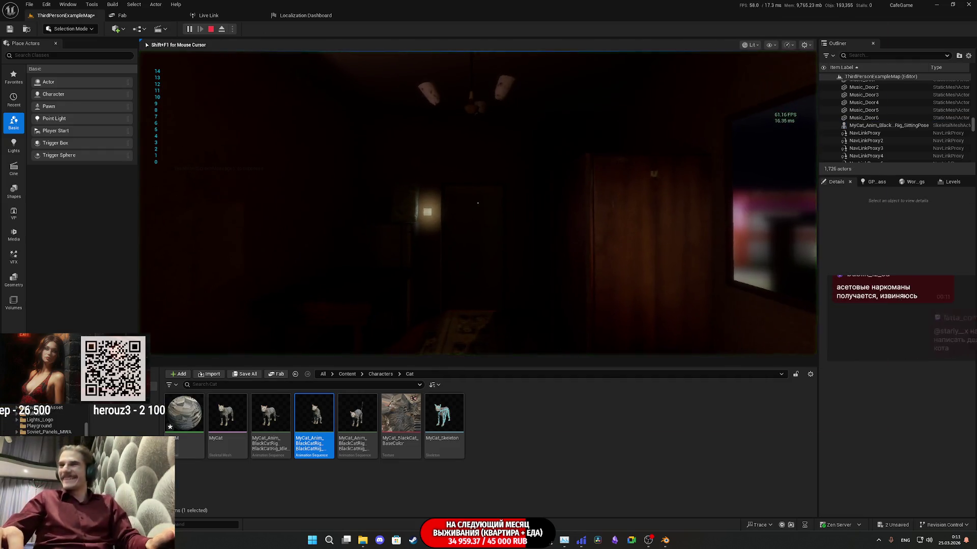
pyautogui.press('F11')
pyautogui.press('w')
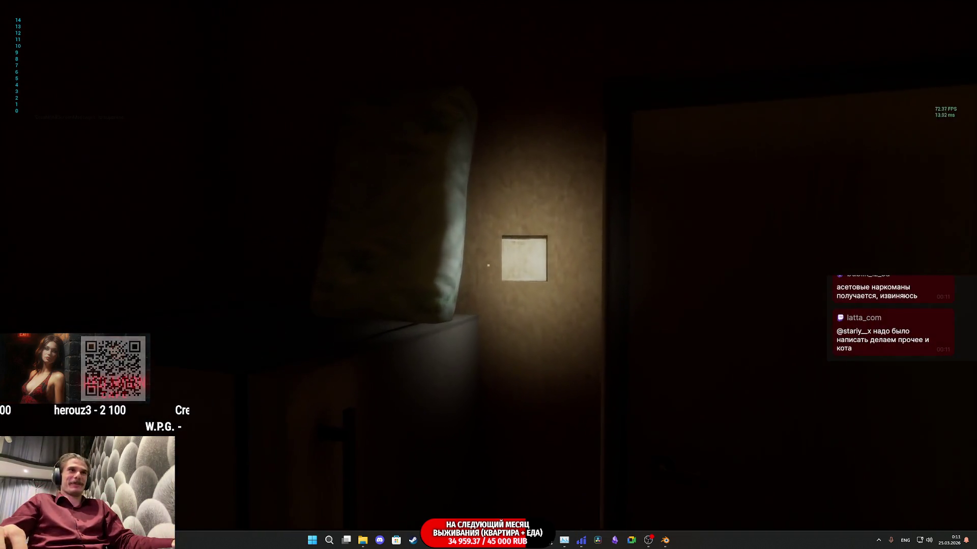
pyautogui.press('w')
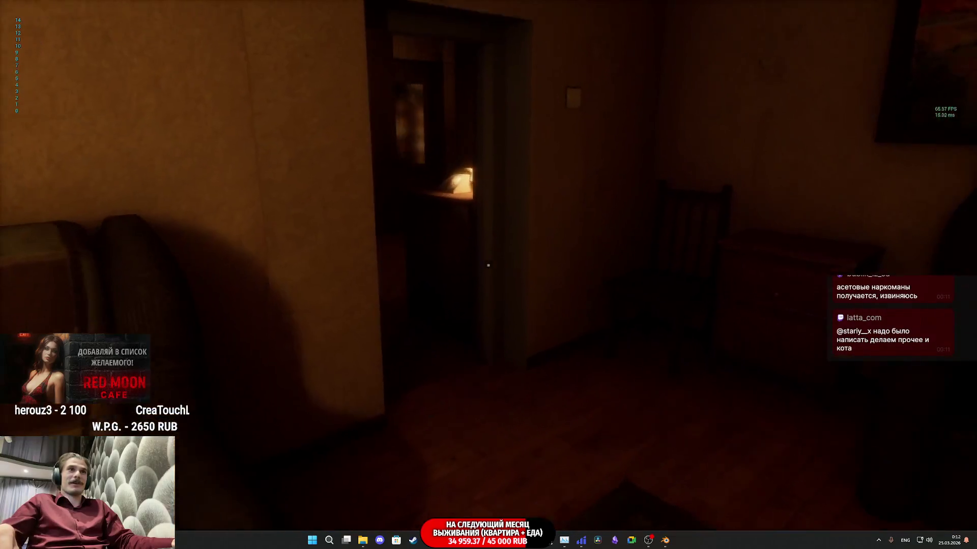
pyautogui.press('w')
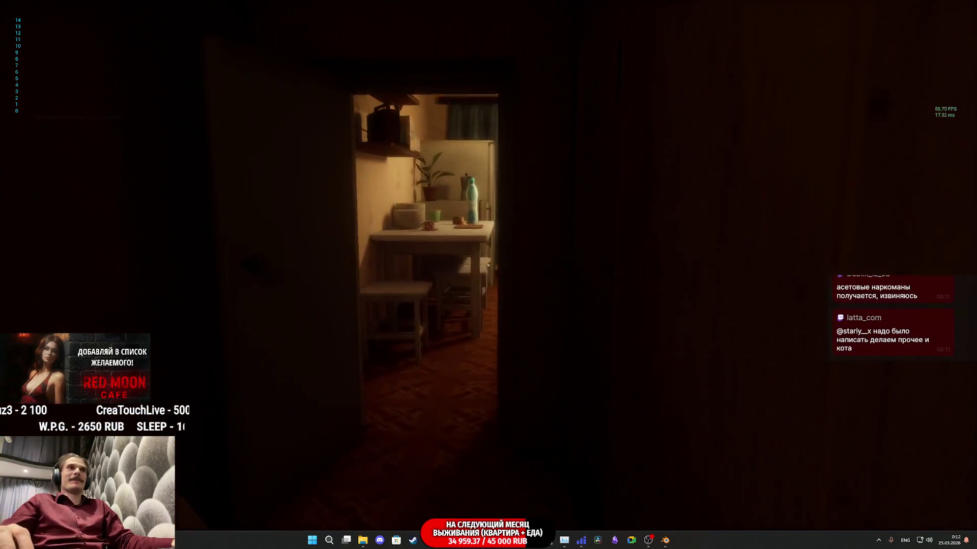
pyautogui.press('w')
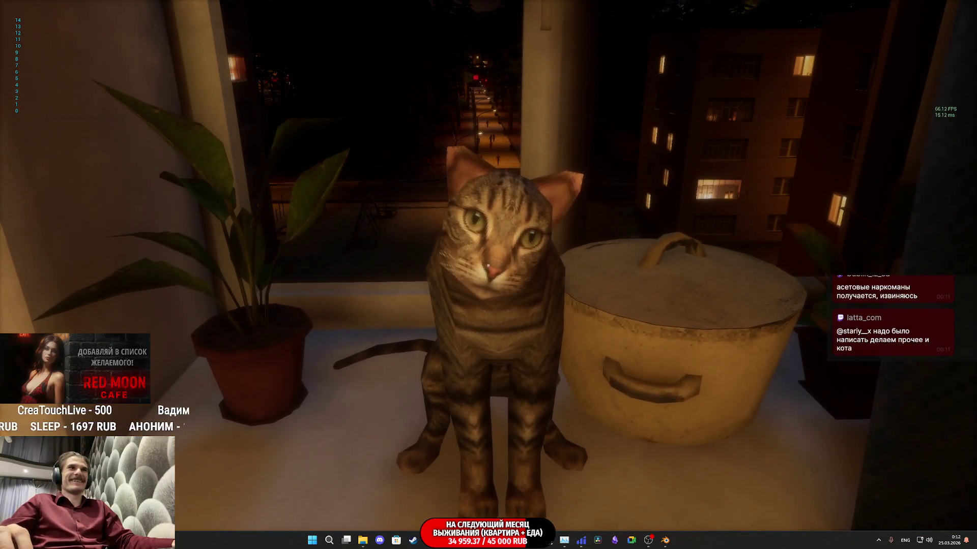
# Circle the cat, pet it, crouch to see its paws, then stop playing
pyautogui.press('a')
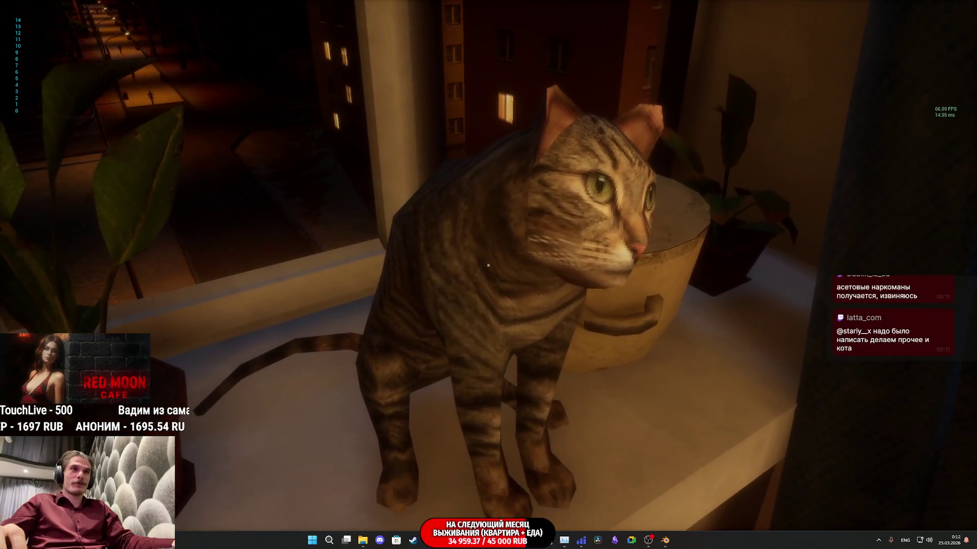
pyautogui.press('w')
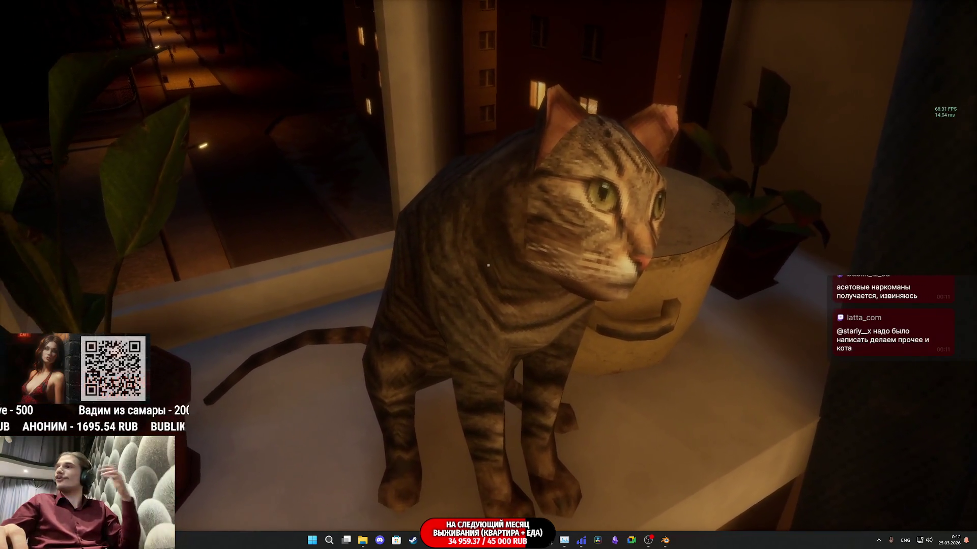
pyautogui.press('d')
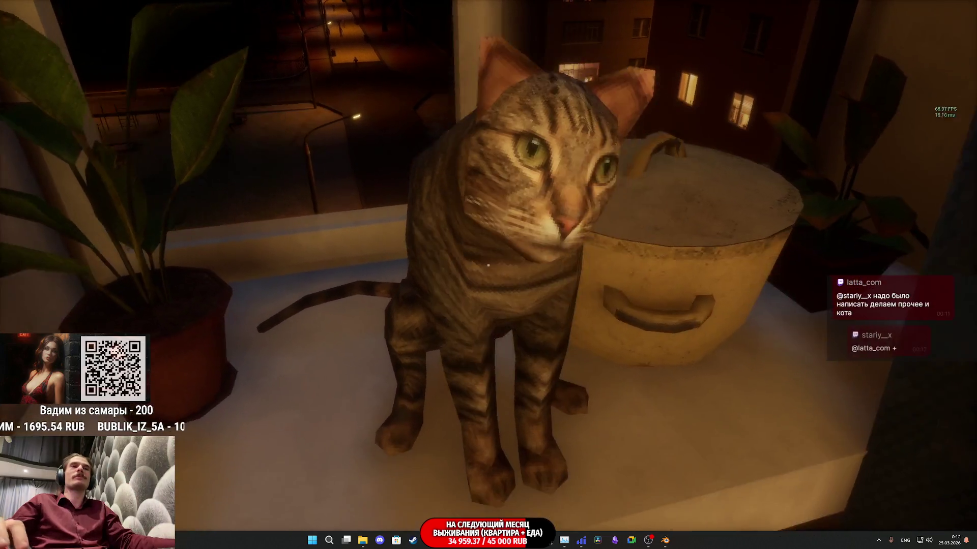
pyautogui.press('s')
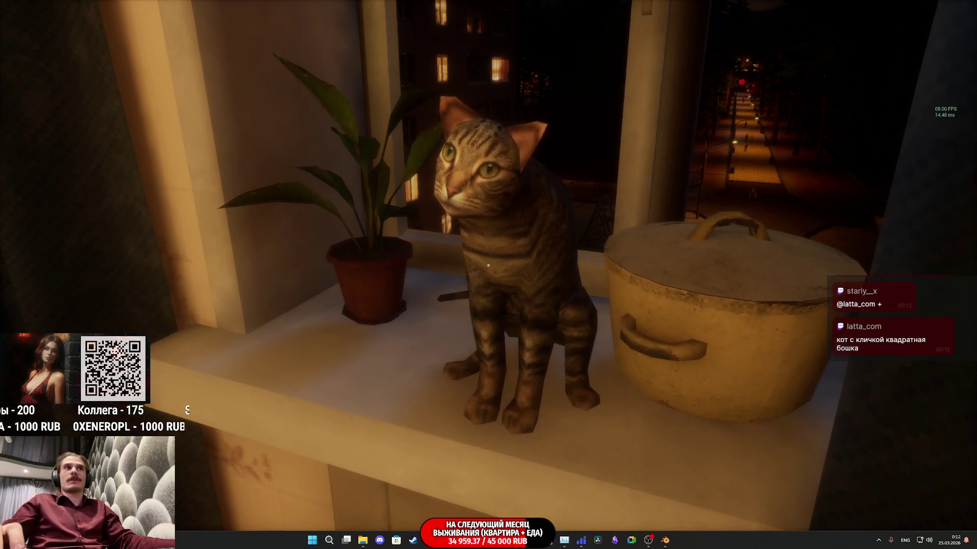
pyautogui.press('a')
pyautogui.press('a')
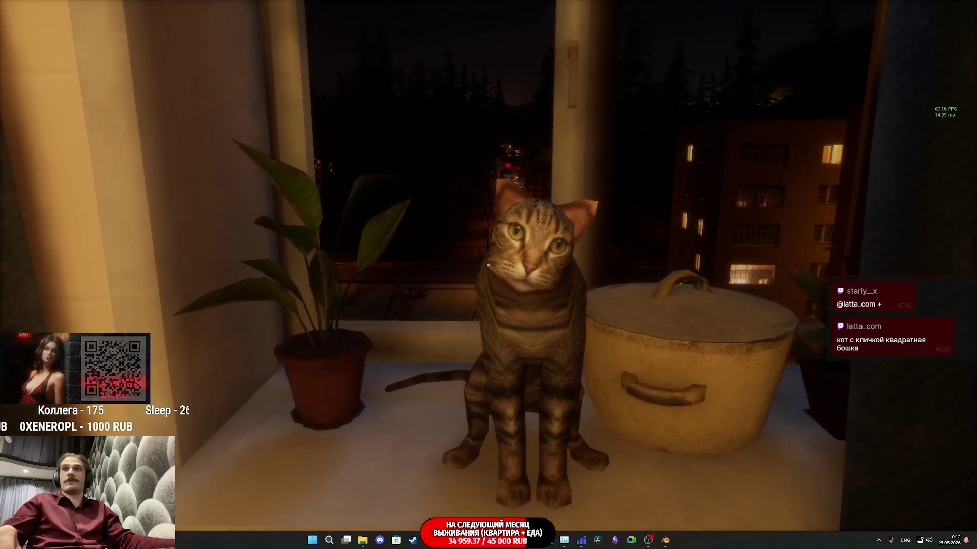
pyautogui.press('w')
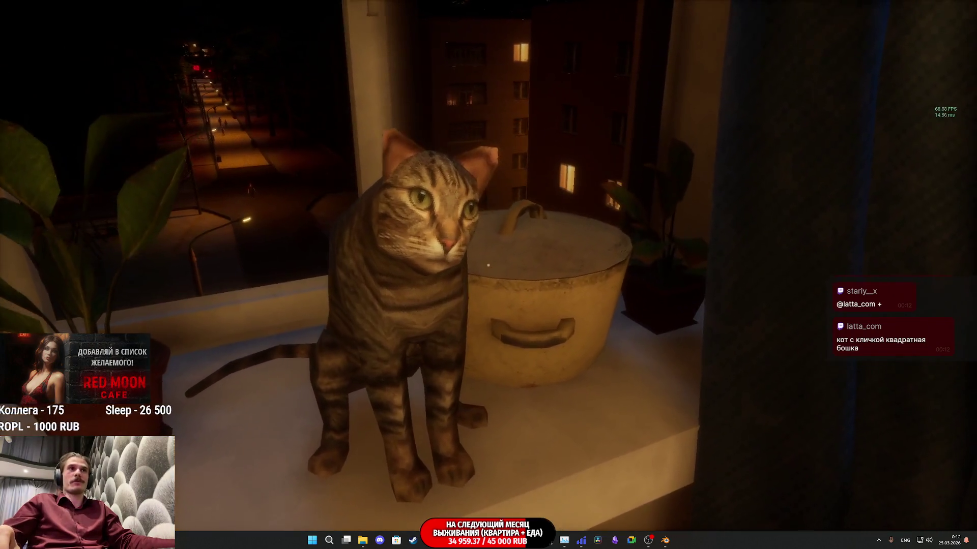
pyautogui.click(487, 265)
pyautogui.press('a')
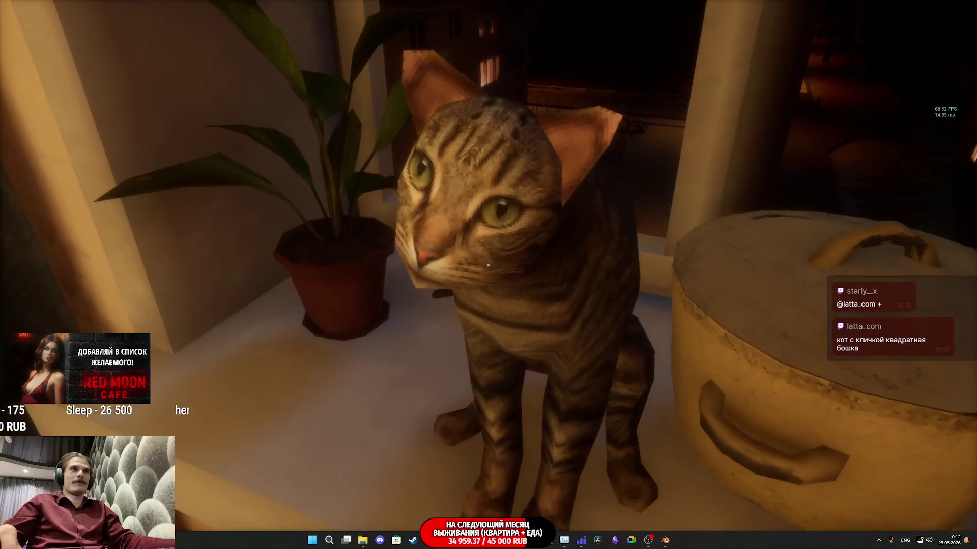
pyautogui.press('ctrl')
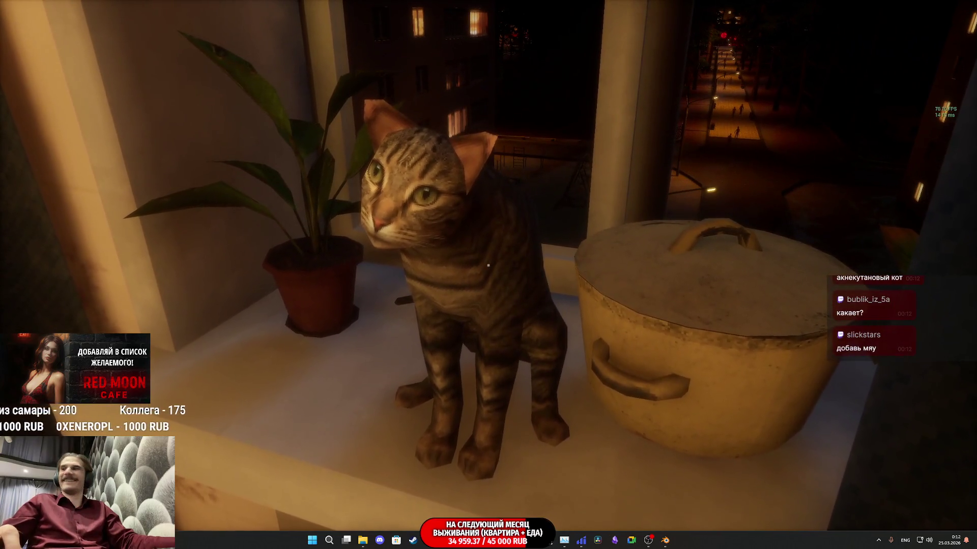
pyautogui.press('Escape')
pyautogui.press('F11')
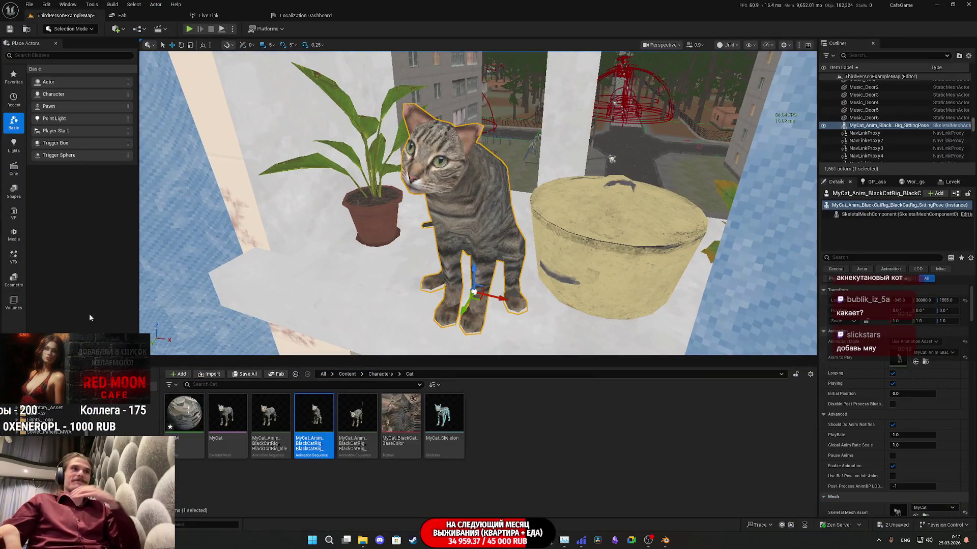
# Save all modified content and preview the SpookedPose animation
pyautogui.click(244, 374)
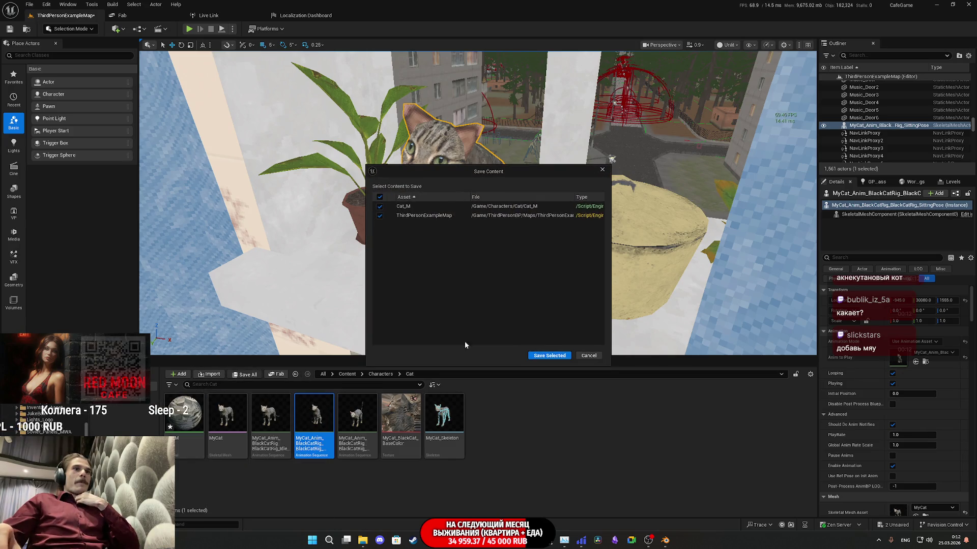
pyautogui.click(549, 356)
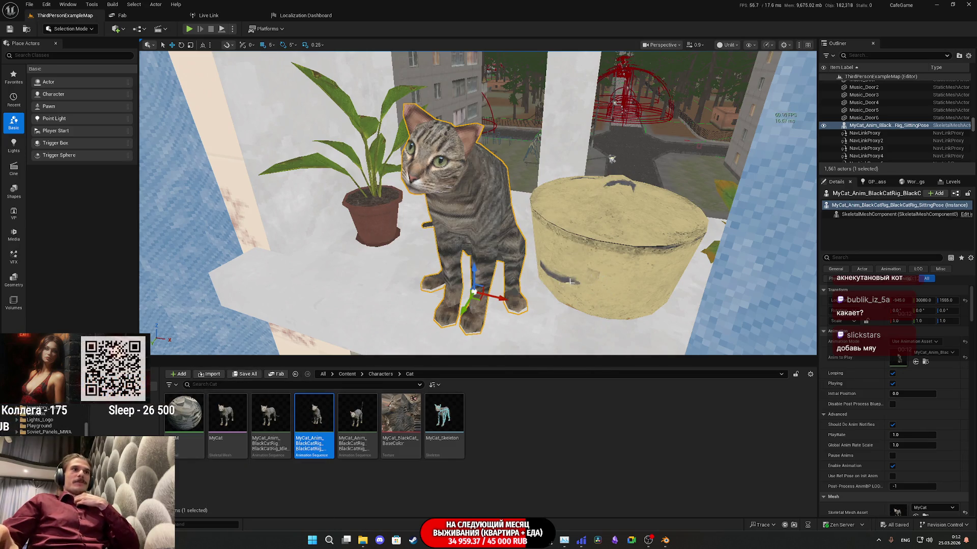
pyautogui.doubleClick(350, 416)
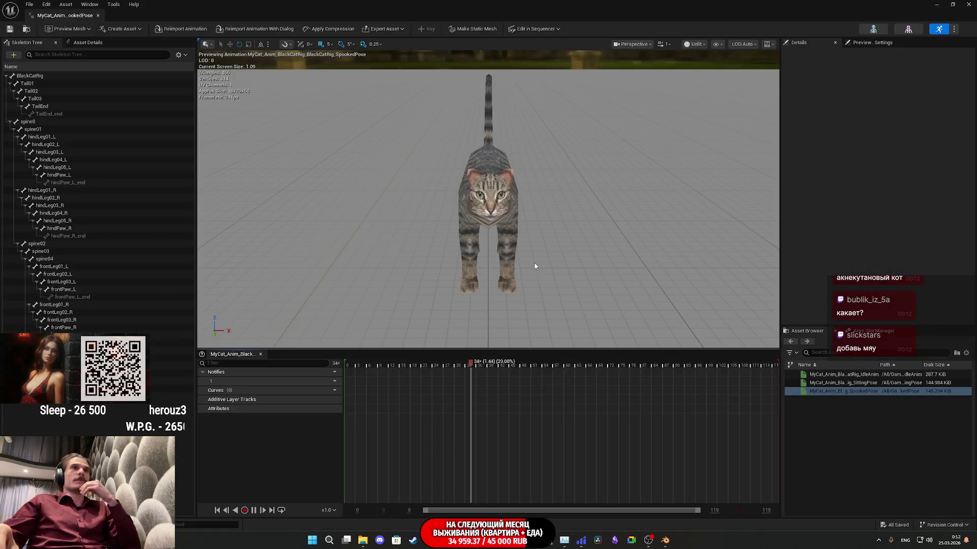
pyautogui.moveTo(534, 266)
pyautogui.mouseDown()
pyautogui.moveTo(611, 262)
pyautogui.moveTo(422, 249)
pyautogui.mouseUp()
pyautogui.moveTo(591, 234); pyautogui.dragTo(651, 236)
pyautogui.hotkey('alt', 'Tab')
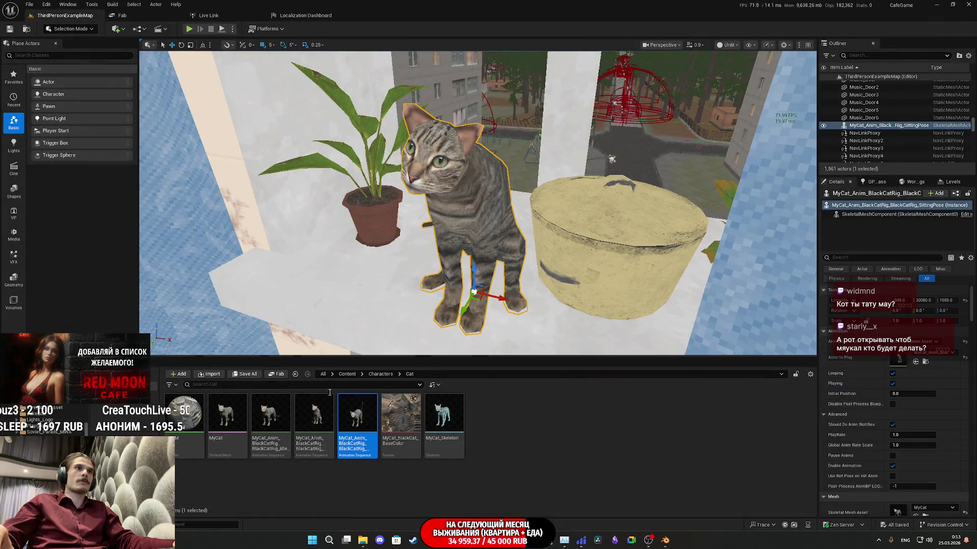
# Set the windowsill cat's Anim to Play to the Idle animation
pyautogui.click(270, 424)
pyautogui.click(915, 361)
pyautogui.moveTo(475, 188)
pyautogui.mouseDown()
pyautogui.moveTo(439, 270)
pyautogui.moveTo(446, 267)
pyautogui.moveTo(437, 255)
pyautogui.moveTo(457, 249)
pyautogui.moveTo(448, 239)
pyautogui.moveTo(463, 287)
pyautogui.mouseUp()
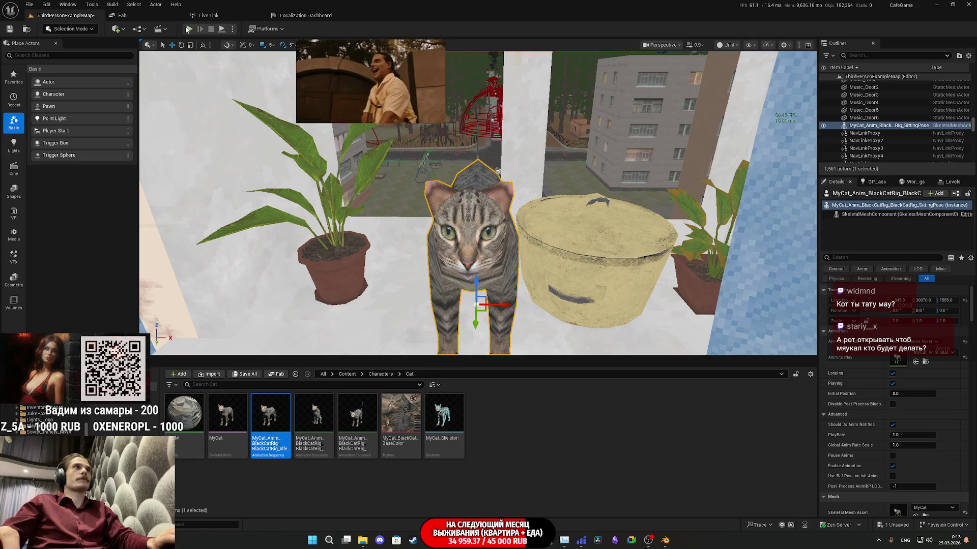
pyautogui.hotkey('alt', 'p')
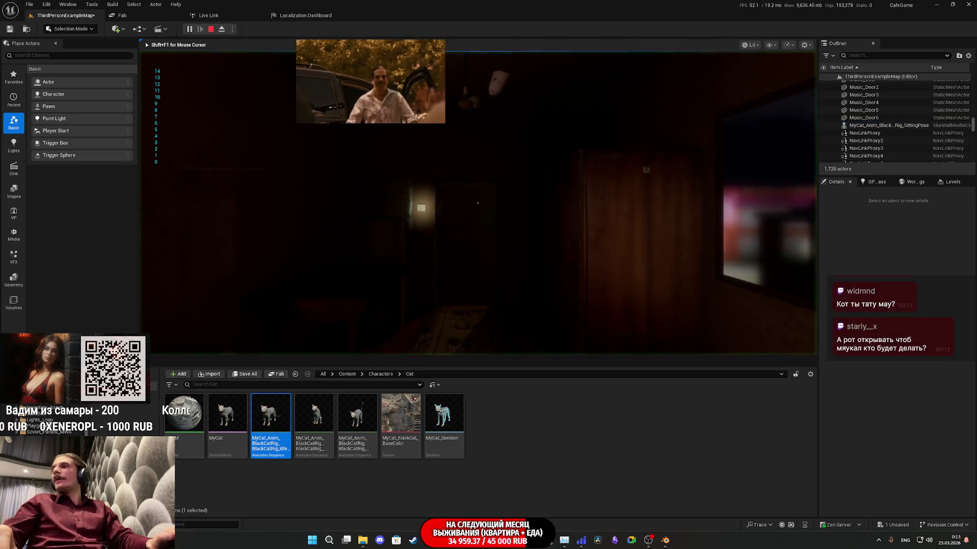
pyautogui.press('F11')
pyautogui.press('w')
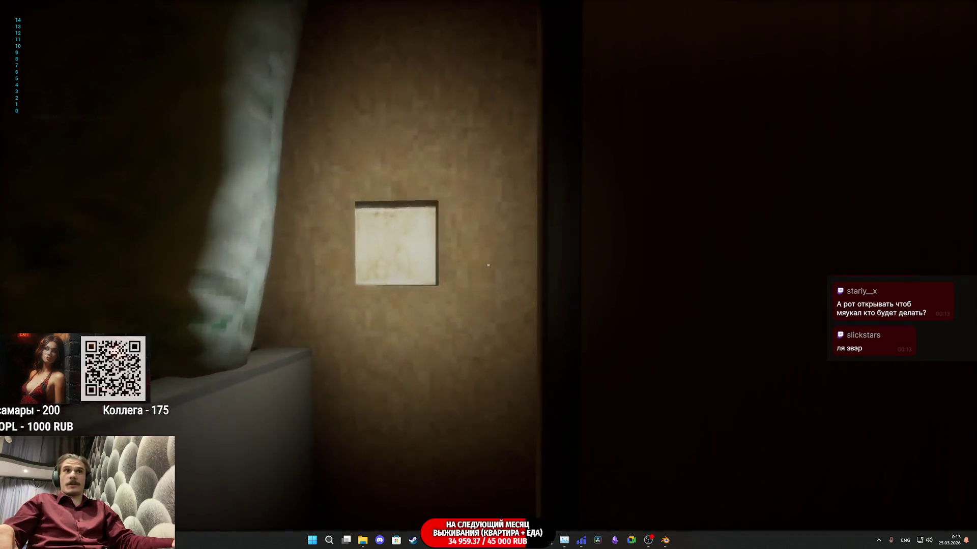
pyautogui.click(488, 265)
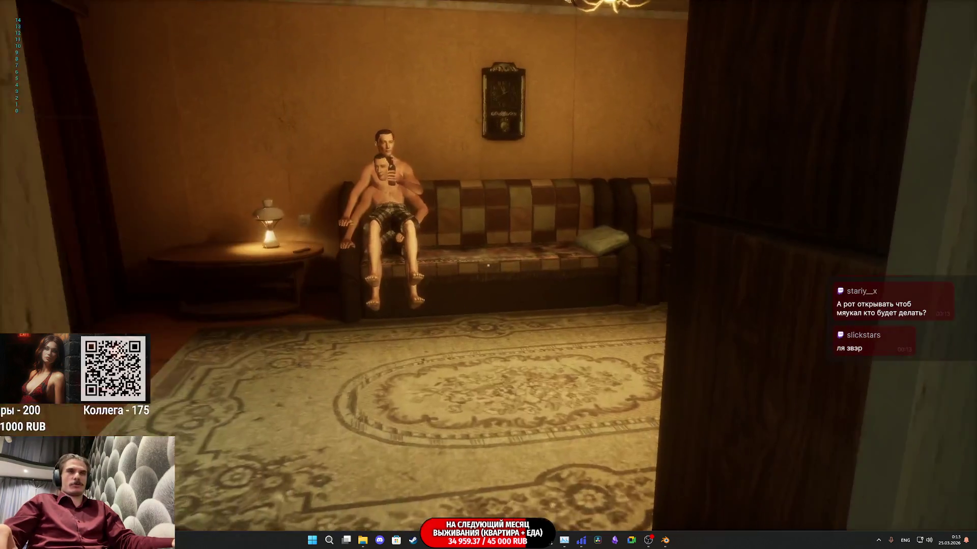
pyautogui.press('w')
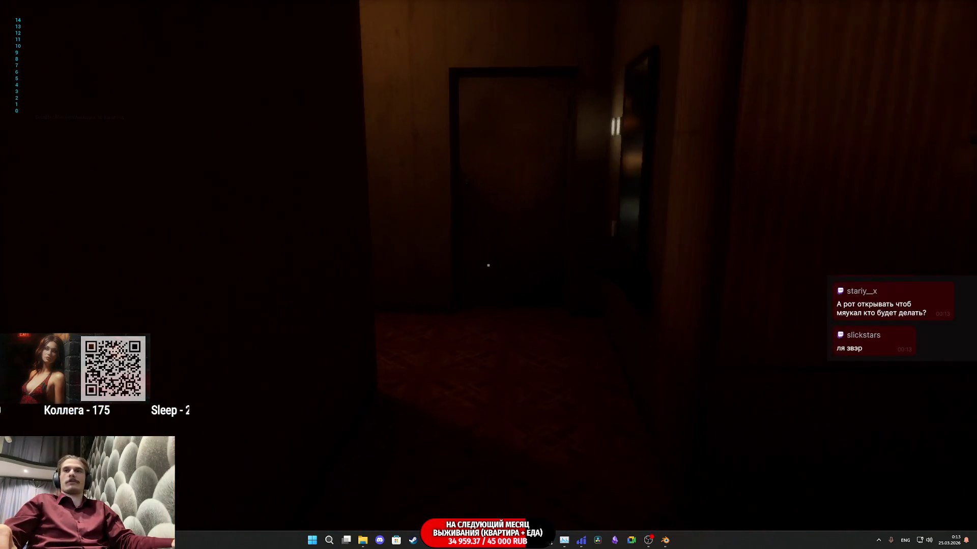
pyautogui.press('w')
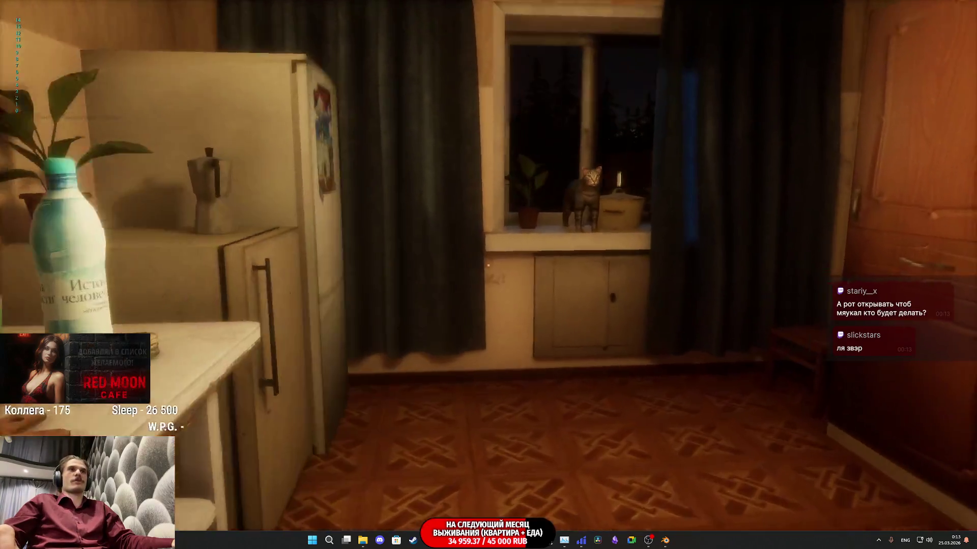
pyautogui.press('w')
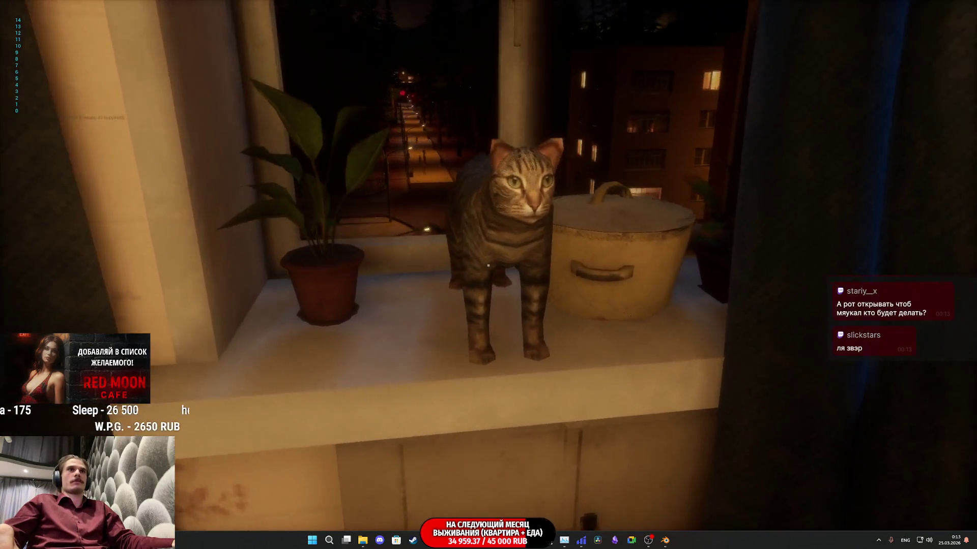
pyautogui.press('d')
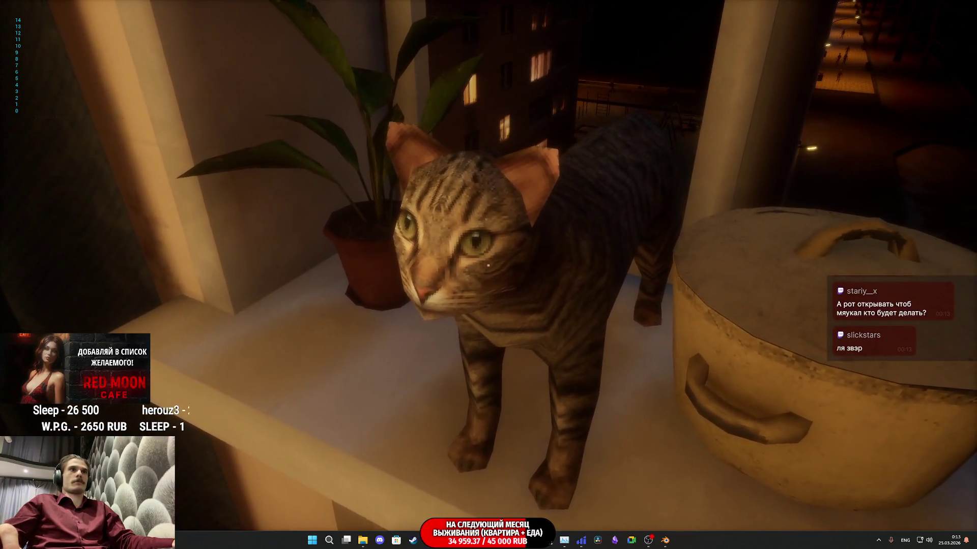
pyautogui.press('s')
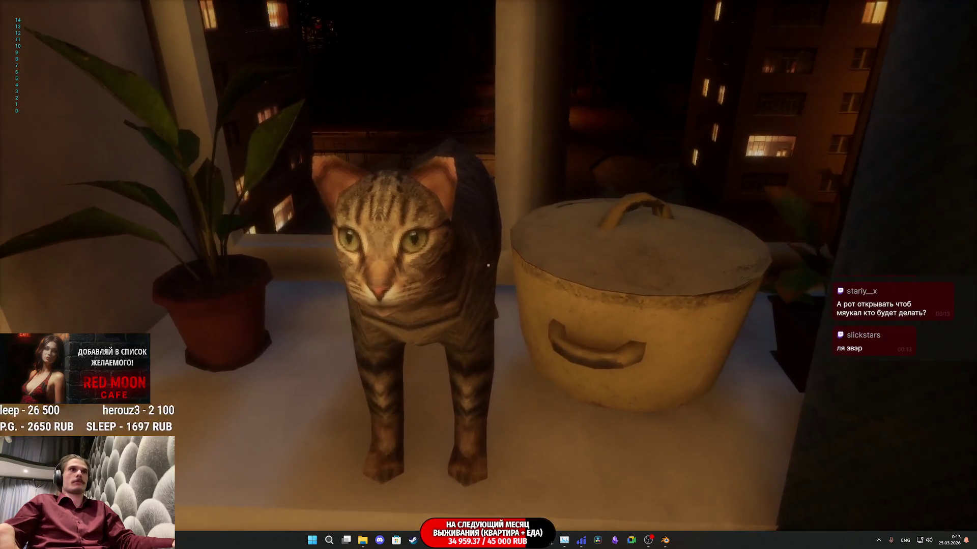
pyautogui.press('a')
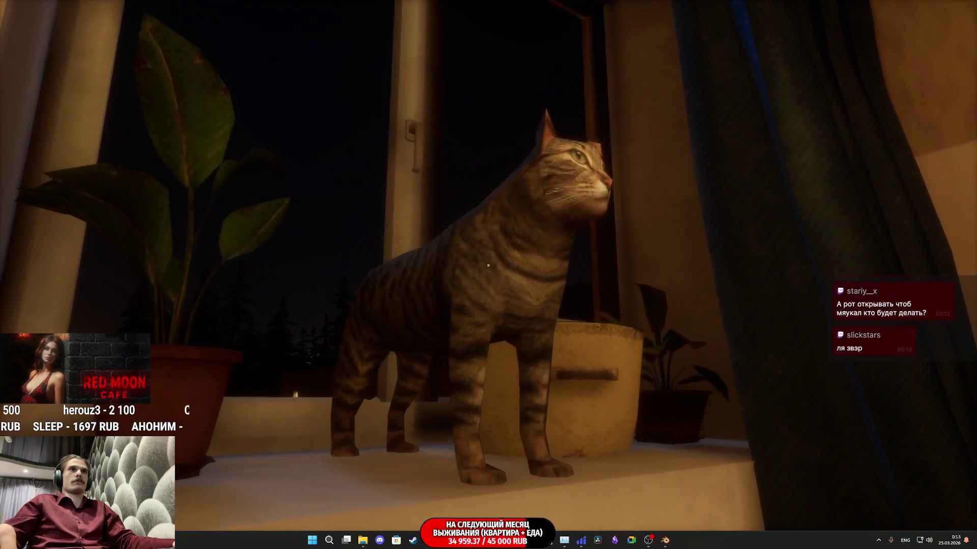
pyautogui.press('s')
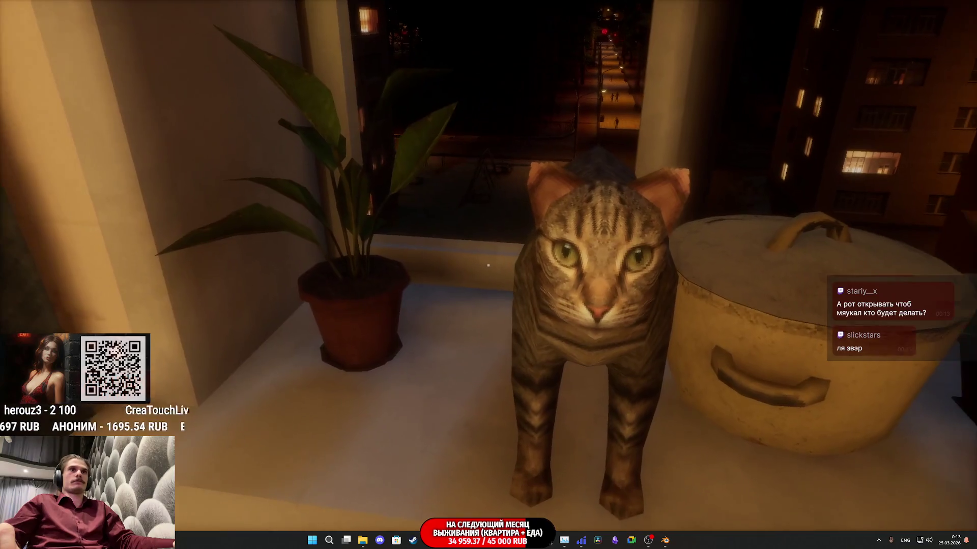
pyautogui.moveTo(488, 265)
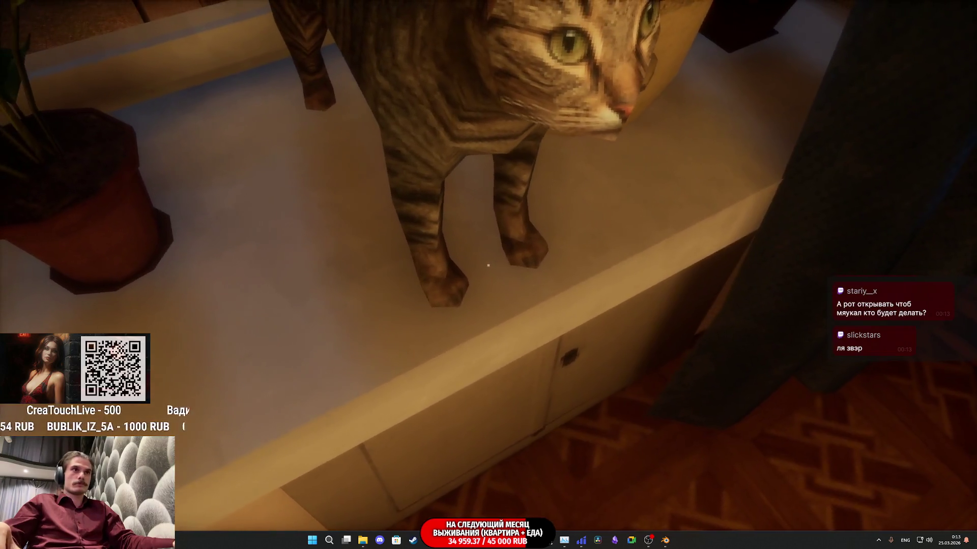
pyautogui.press('s')
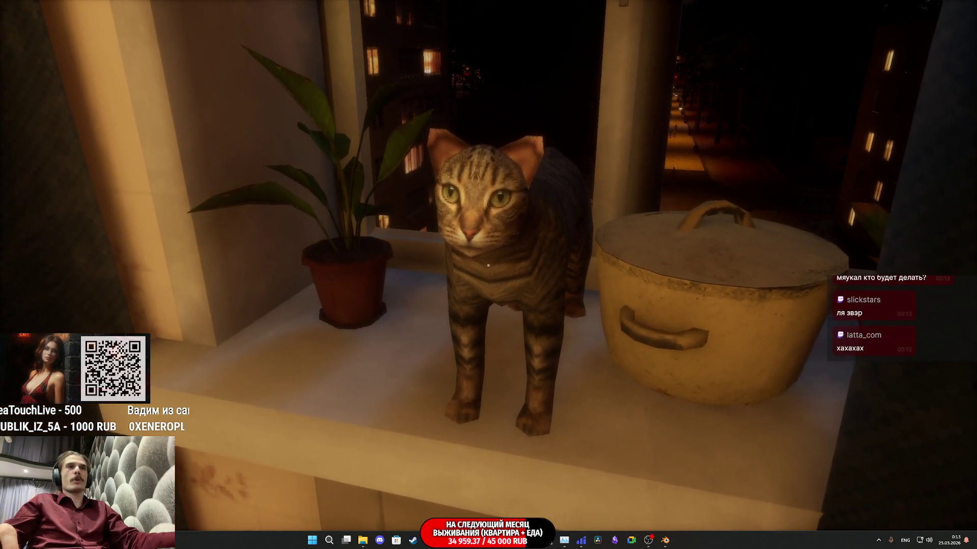
pyautogui.press('Escape')
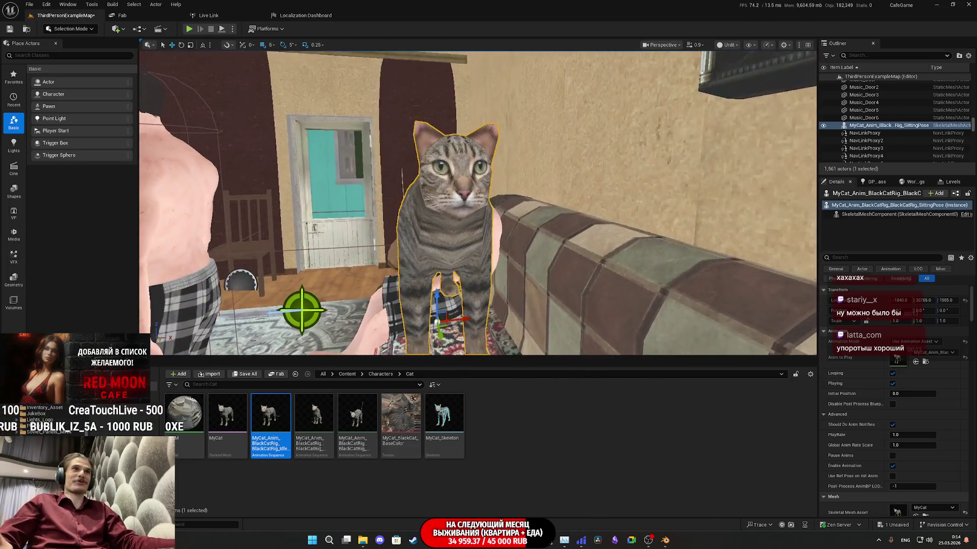
# Set the cat's animation to SittingPose and lower it onto the sofa
pyautogui.moveTo(478, 204); pyautogui.dragTo(417, 204)
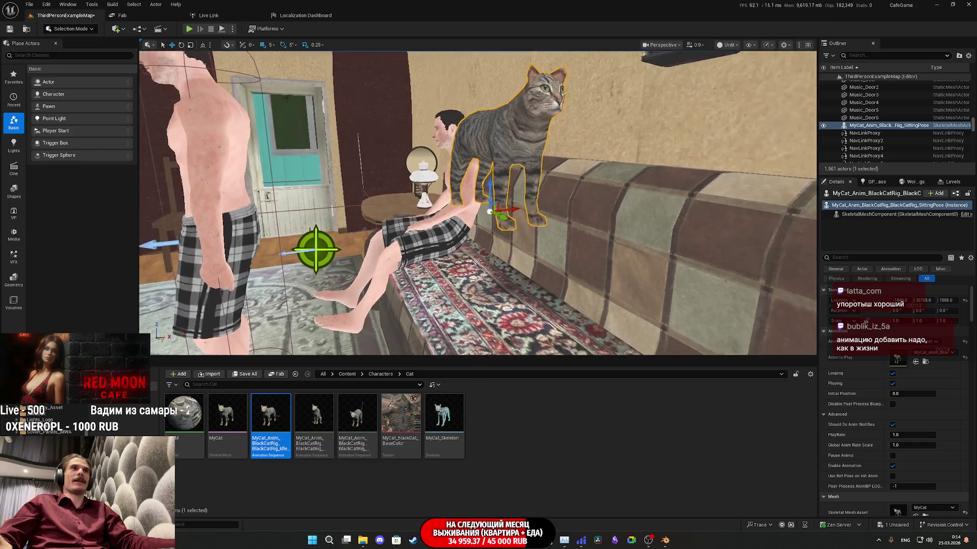
pyautogui.moveTo(314, 414)
pyautogui.mouseDown()
pyautogui.moveTo(308, 421)
pyautogui.moveTo(412, 427)
pyautogui.moveTo(898, 358)
pyautogui.mouseUp()
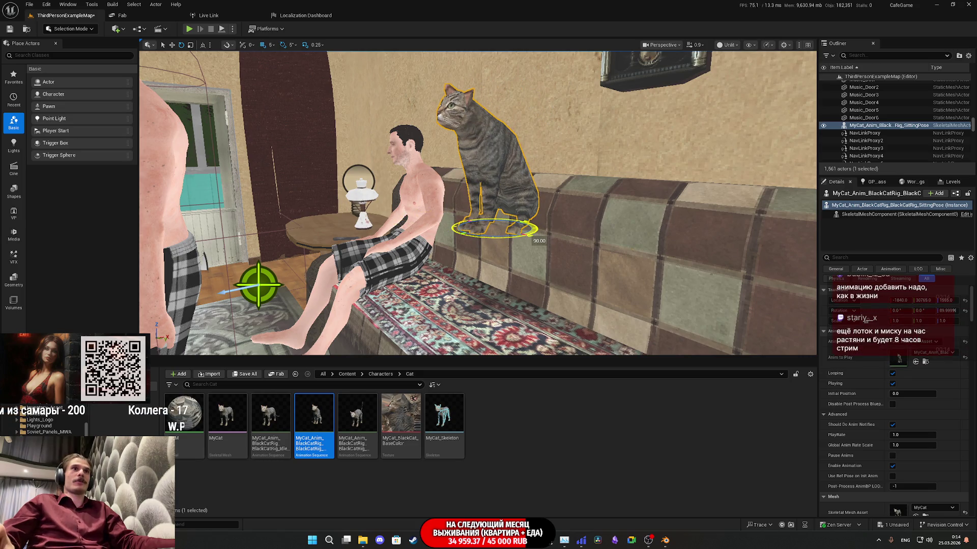
pyautogui.moveTo(478, 203)
pyautogui.mouseDown()
pyautogui.moveTo(458, 209)
pyautogui.moveTo(458, 223)
pyautogui.moveTo(509, 260)
pyautogui.moveTo(500, 239)
pyautogui.moveTo(473, 274)
pyautogui.mouseUp()
pyautogui.moveTo(670, 271); pyautogui.dragTo(671, 265)
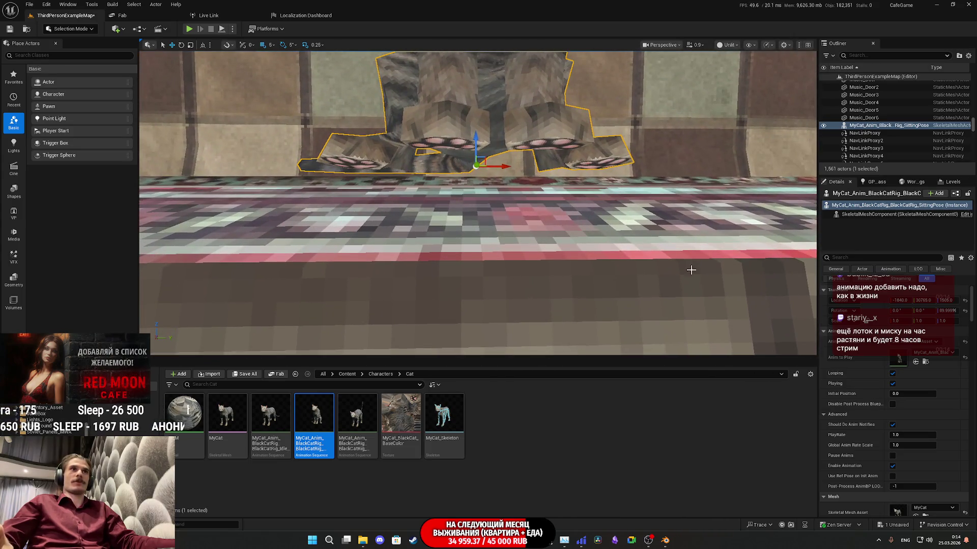
pyautogui.moveTo(476, 145)
pyautogui.mouseDown()
pyautogui.moveTo(475, 237)
pyautogui.moveTo(476, 187)
pyautogui.moveTo(476, 218)
pyautogui.mouseUp()
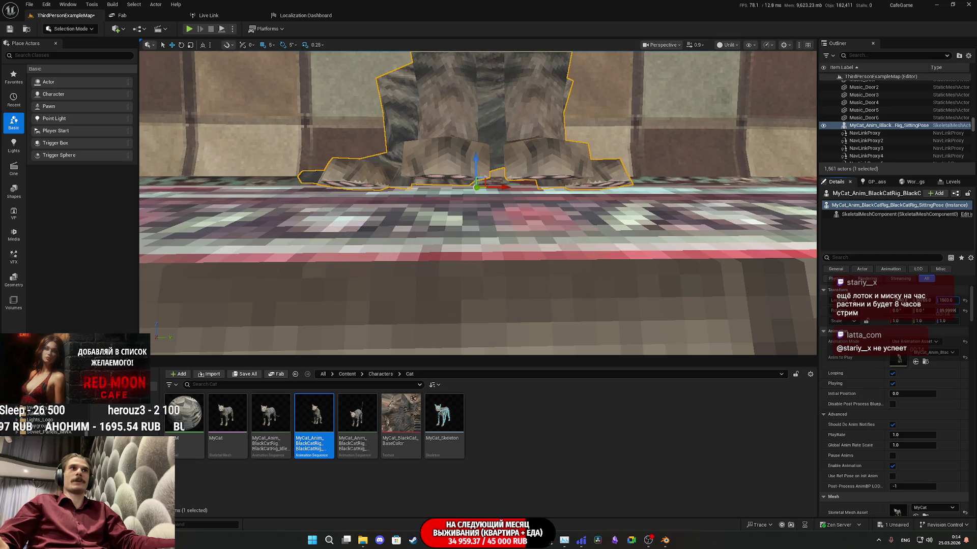
pyautogui.moveTo(633, 251); pyautogui.dragTo(496, 238)
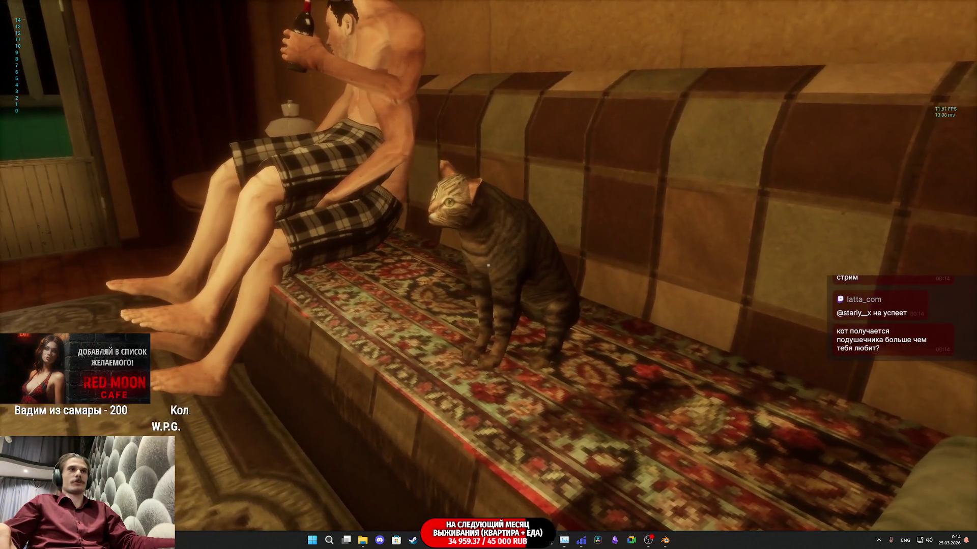
# Walk around the cat on the sofa in play mode, then stop the game preview
pyautogui.press('w')
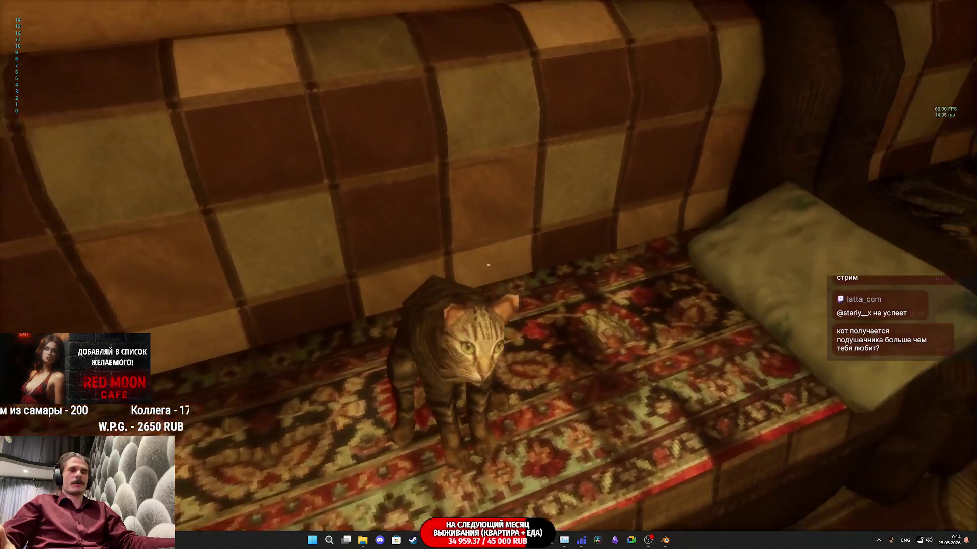
pyautogui.press('w')
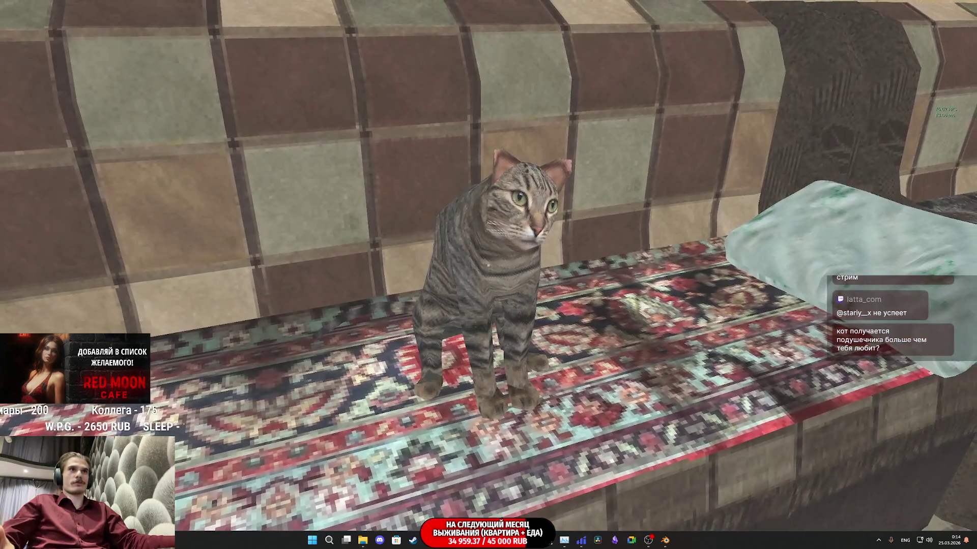
pyautogui.press('s')
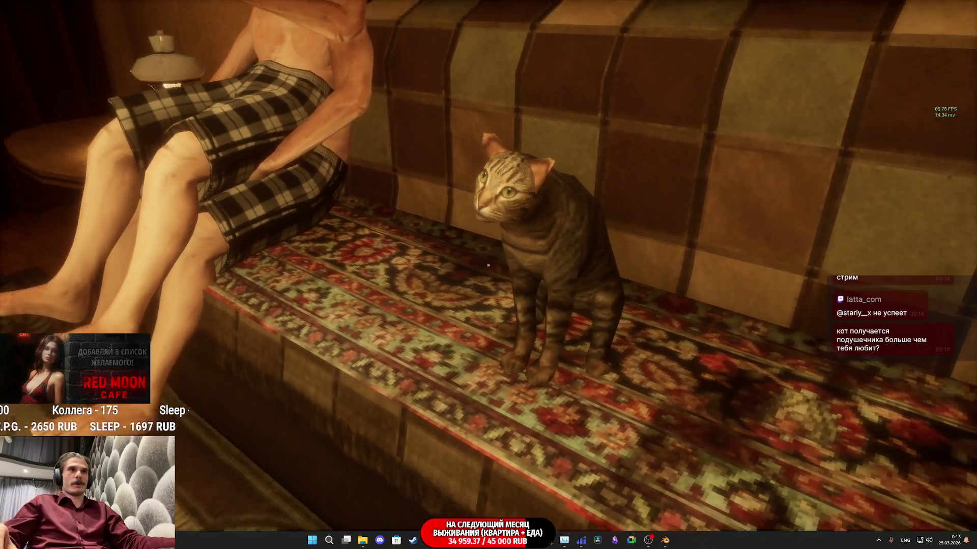
pyautogui.press('s')
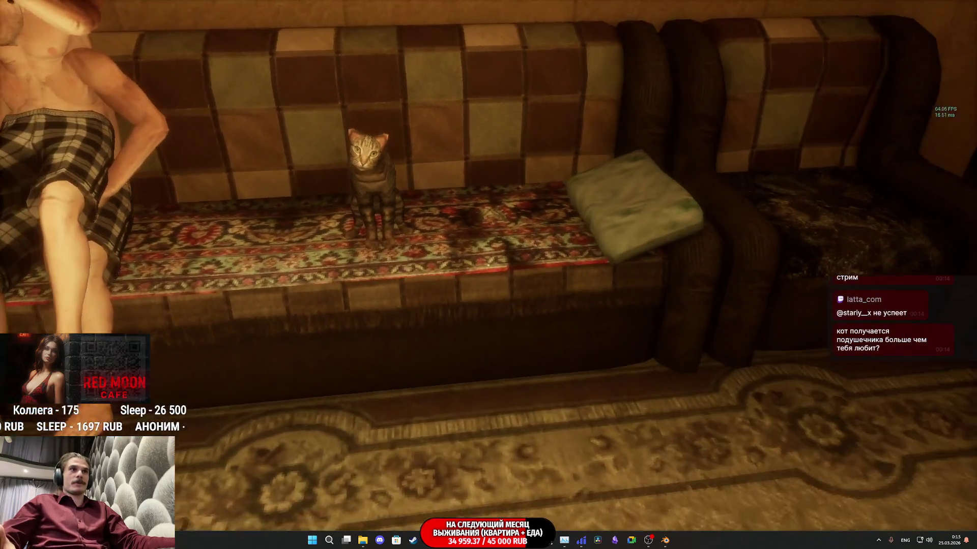
pyautogui.press('d')
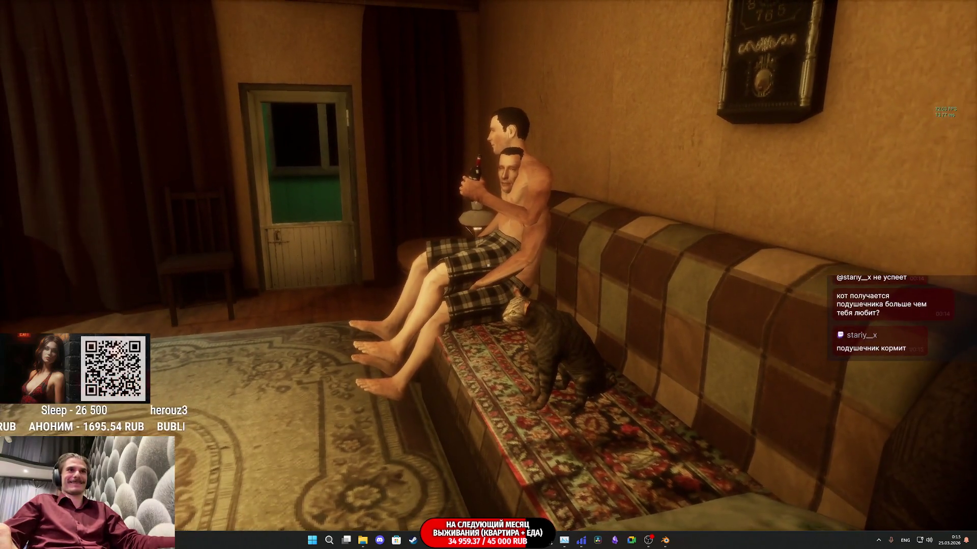
pyautogui.press('w')
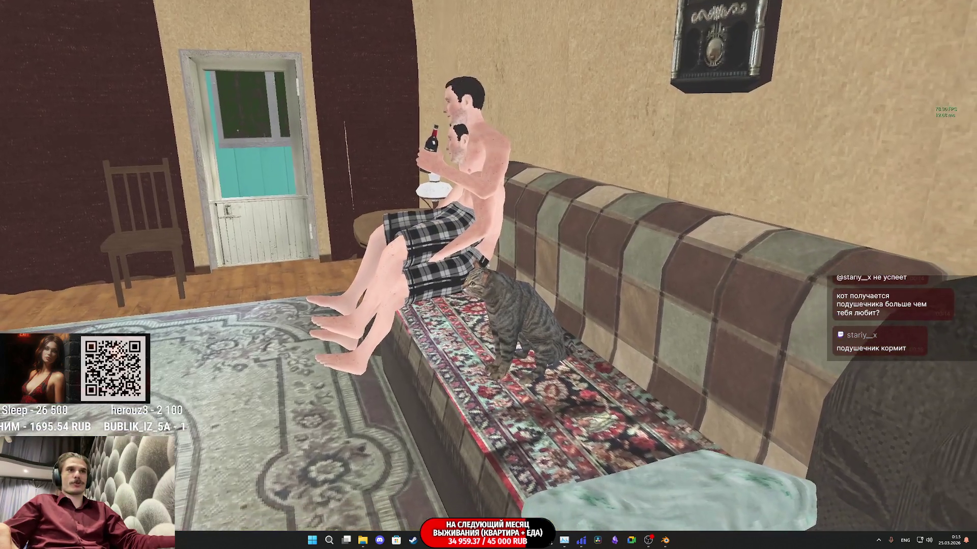
pyautogui.hotkey('alt', 'Tab')
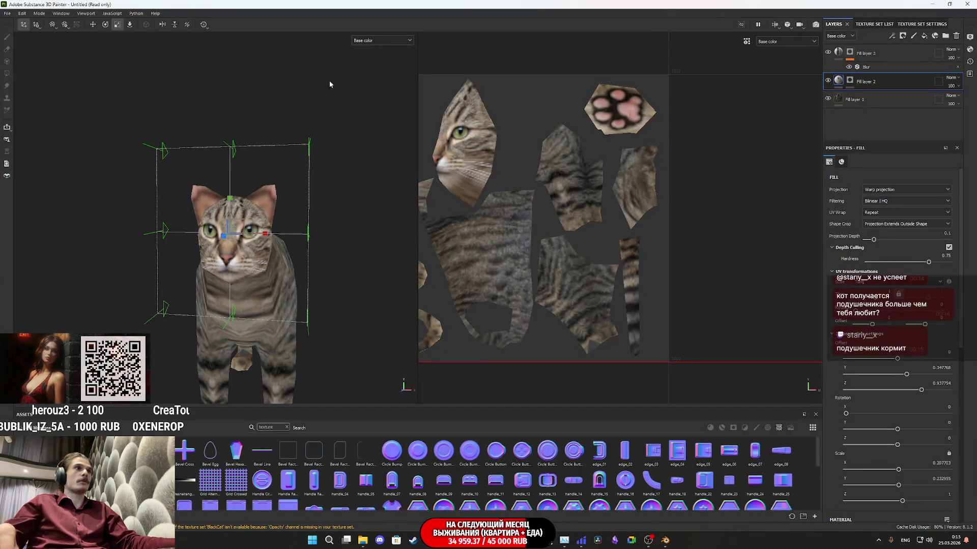
# Select Fill layer 3 in Substance Painter, then switch to the Twitch stream manager
pyautogui.click(839, 53)
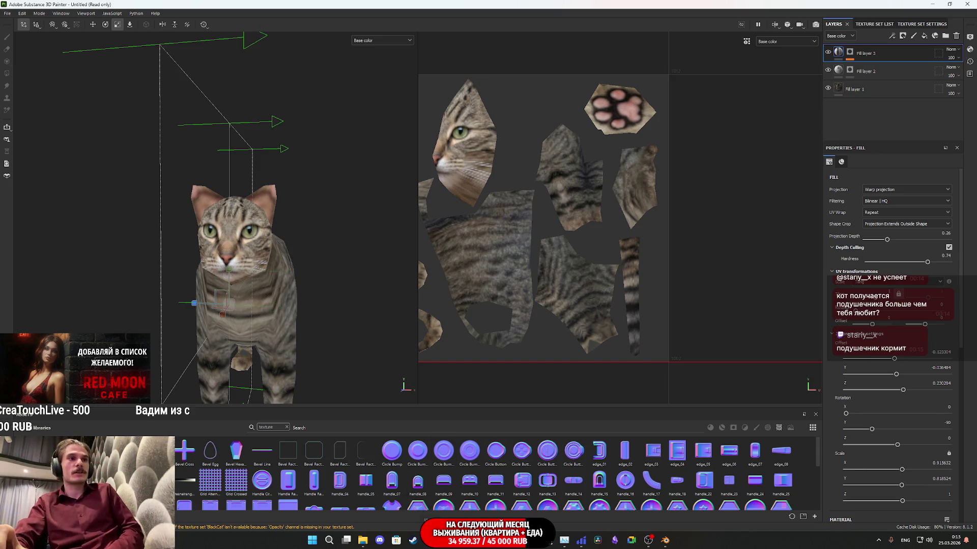
pyautogui.moveTo(430, 547)
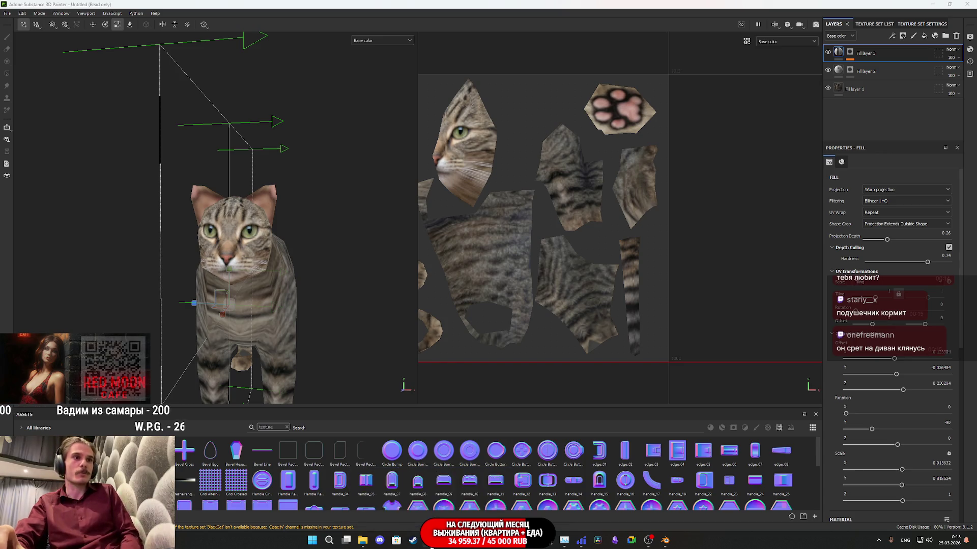
pyautogui.click(397, 490)
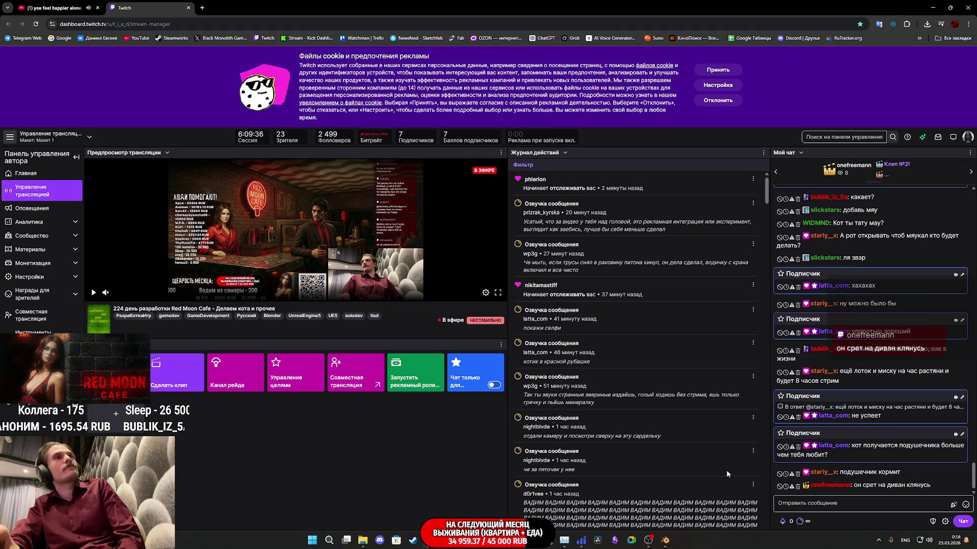
pyautogui.moveTo(670, 542)
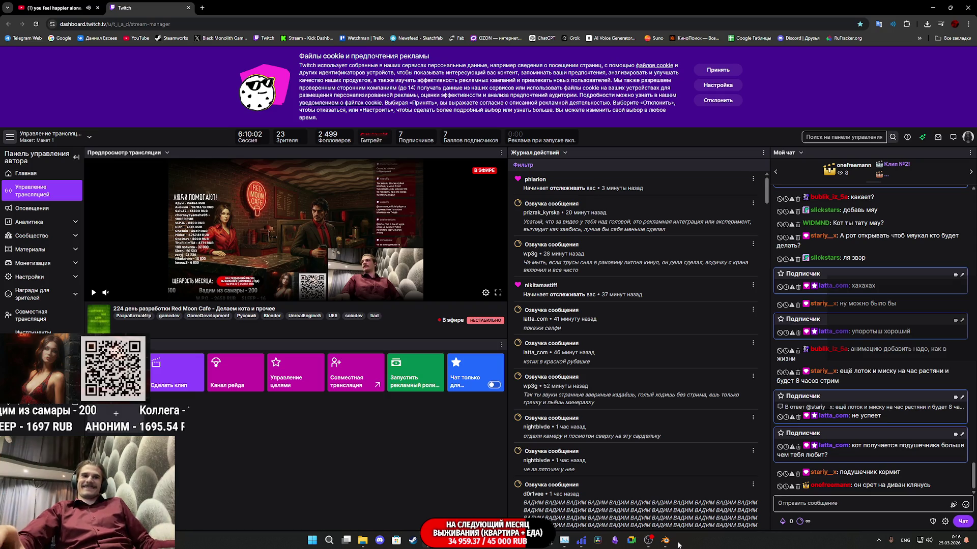
pyautogui.moveTo(514, 544)
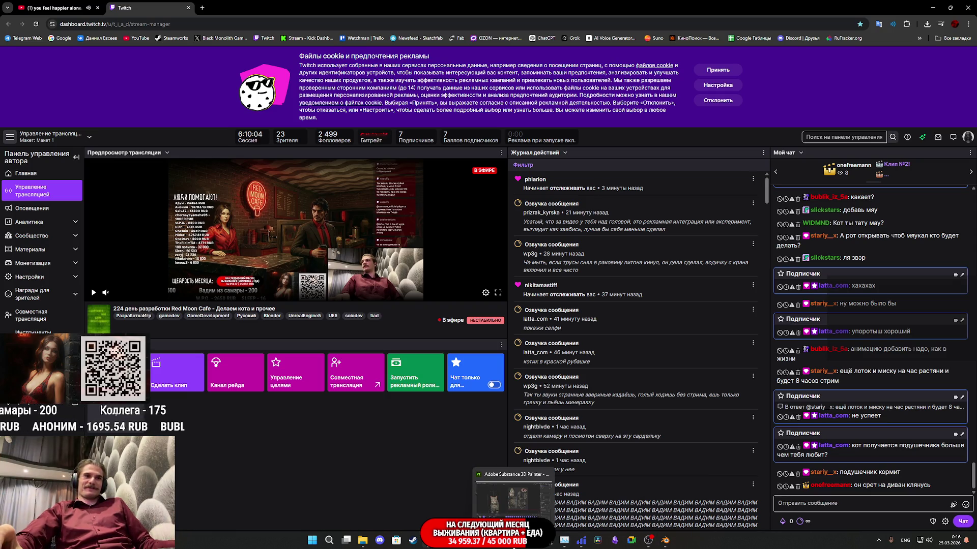
pyautogui.click(513, 501)
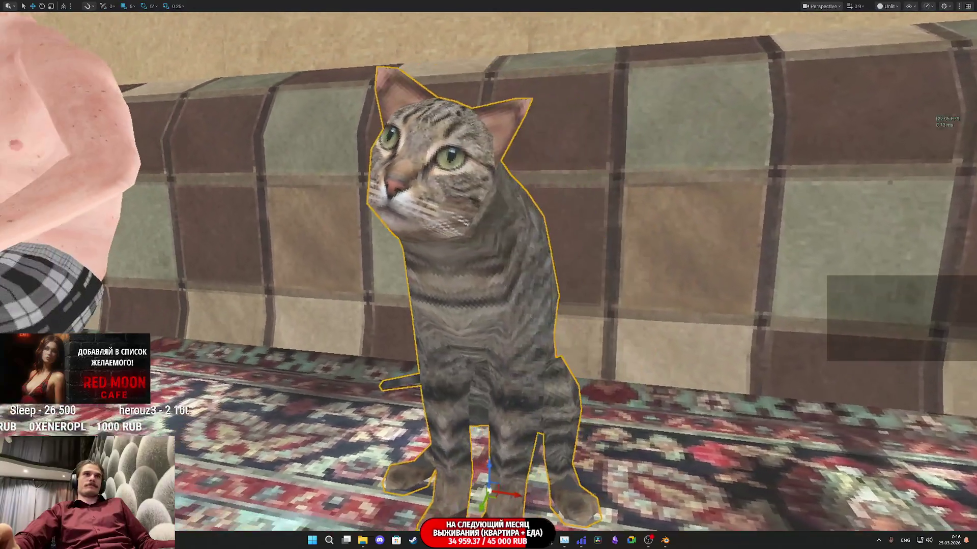
# Leave Unreal's fullscreen viewport and bring the Substance 3D Painter cat project back to the front
pyautogui.press('F11')
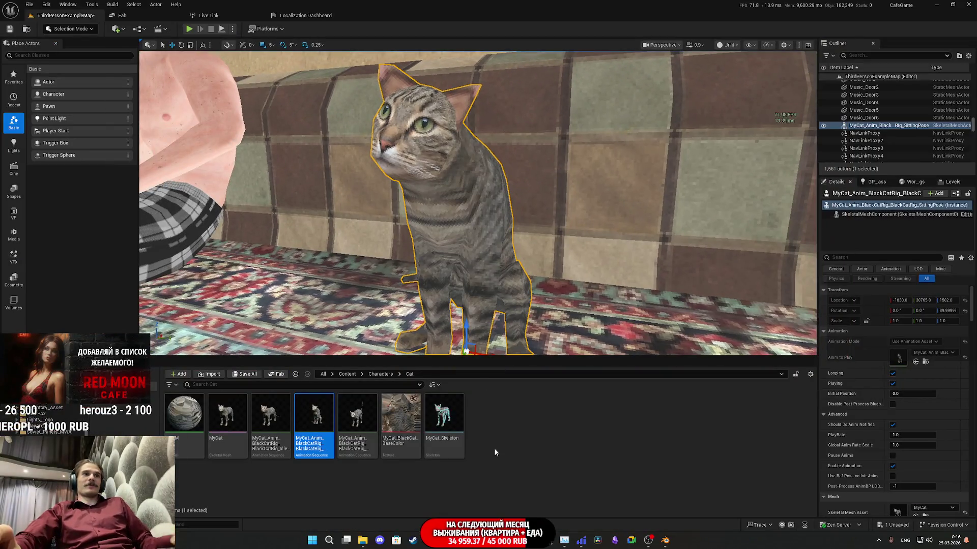
pyautogui.click(501, 540)
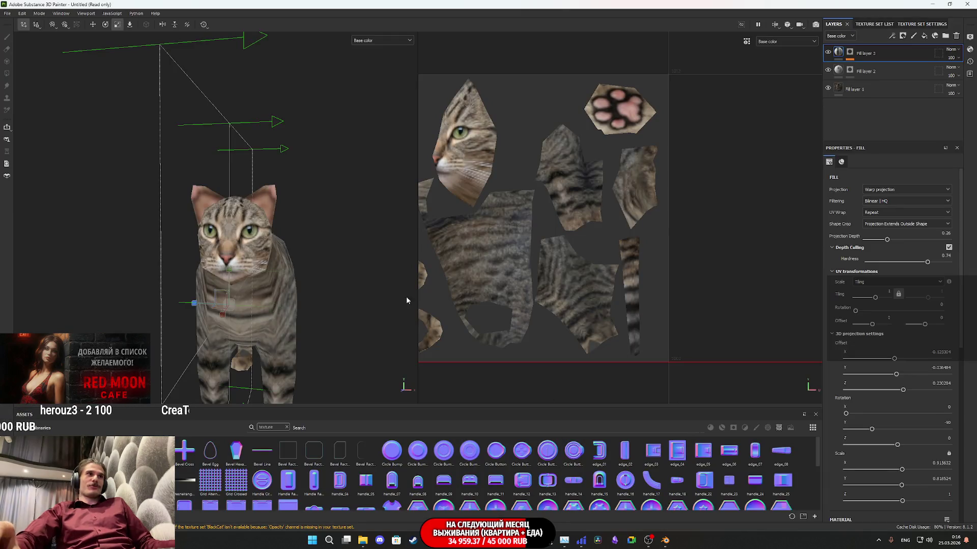
# Add an HSL Perceptive filter to Fill layer 3
pyautogui.click(829, 52)
pyautogui.click(838, 53)
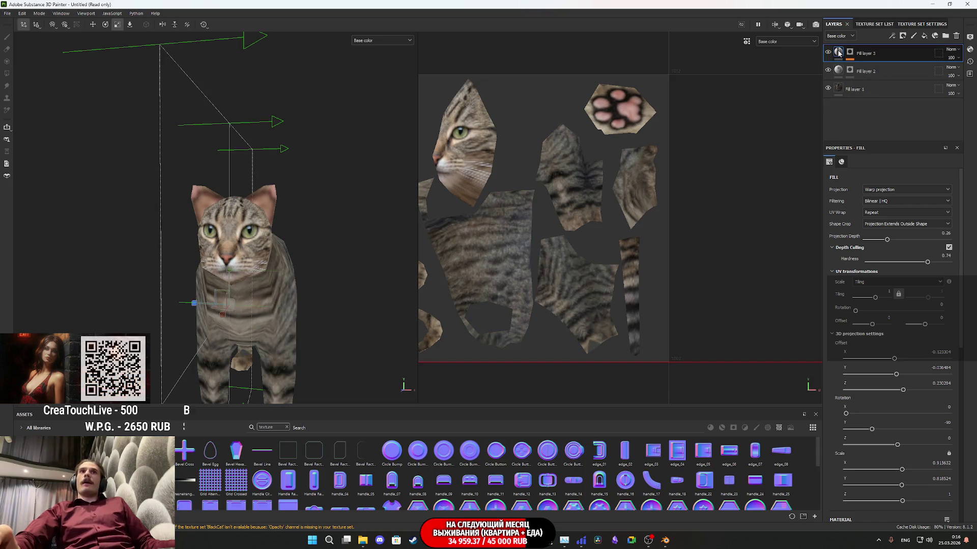
pyautogui.rightClick(838, 53)
pyautogui.click(879, 273)
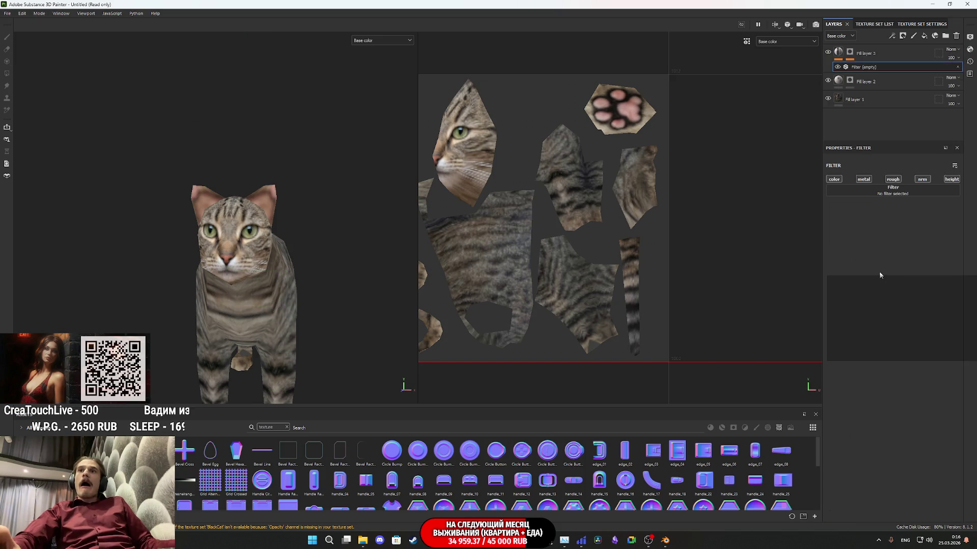
pyautogui.click(891, 192)
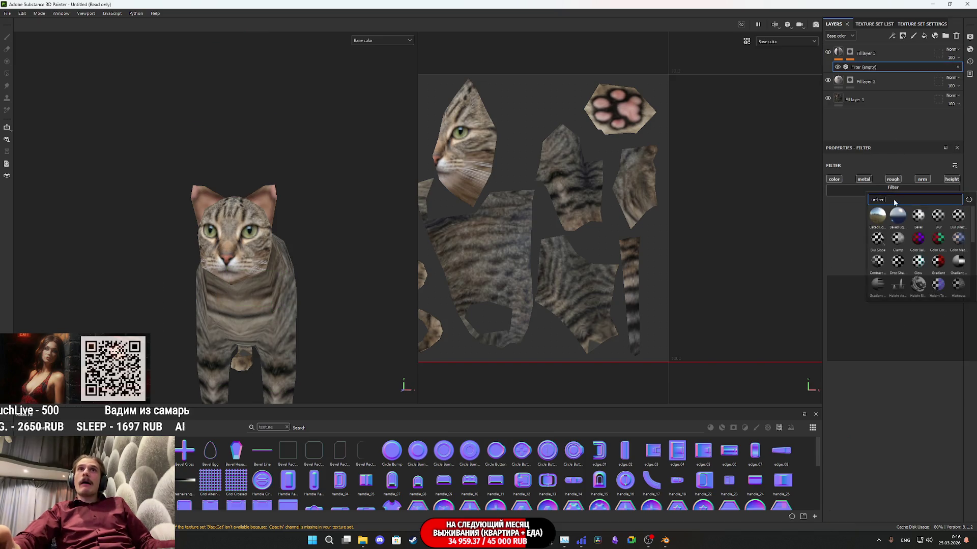
pyautogui.scroll(-3, 930, 253)
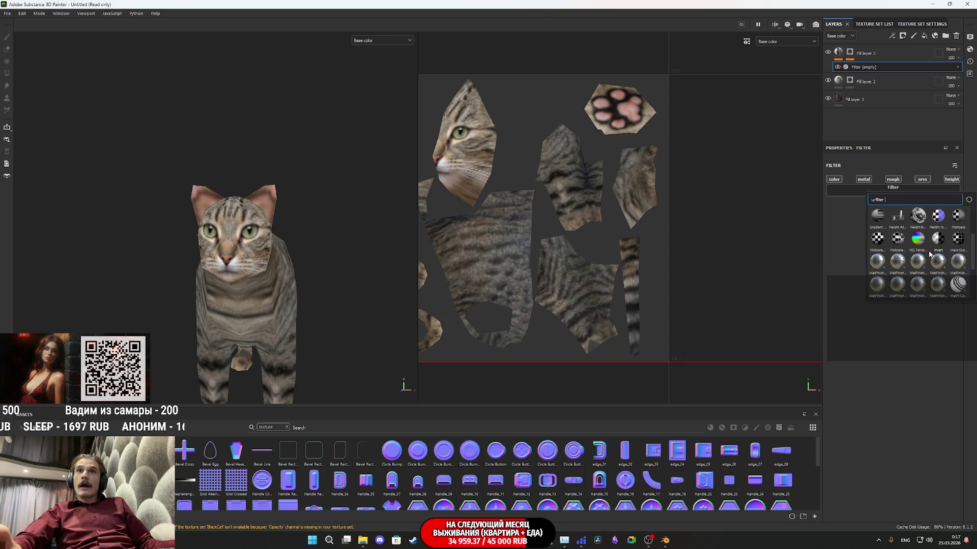
pyautogui.click(918, 239)
# Set the HSL Perceptive saturation to 0.591 and lightness to 0.544 while checking the cat
pyautogui.moveTo(895, 273); pyautogui.dragTo(902, 273)
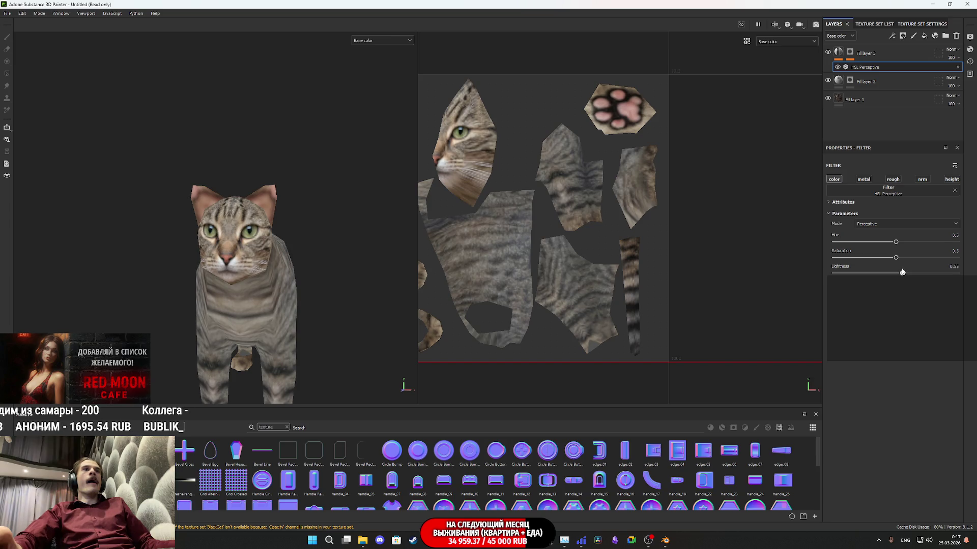
pyautogui.moveTo(314, 303)
pyautogui.mouseDown()
pyautogui.moveTo(322, 299)
pyautogui.moveTo(312, 279)
pyautogui.moveTo(322, 260)
pyautogui.moveTo(316, 276)
pyautogui.moveTo(334, 266)
pyautogui.moveTo(329, 273)
pyautogui.moveTo(265, 285)
pyautogui.mouseUp()
pyautogui.moveTo(898, 261)
pyautogui.mouseDown()
pyautogui.moveTo(910, 259)
pyautogui.moveTo(899, 258)
pyautogui.mouseUp()
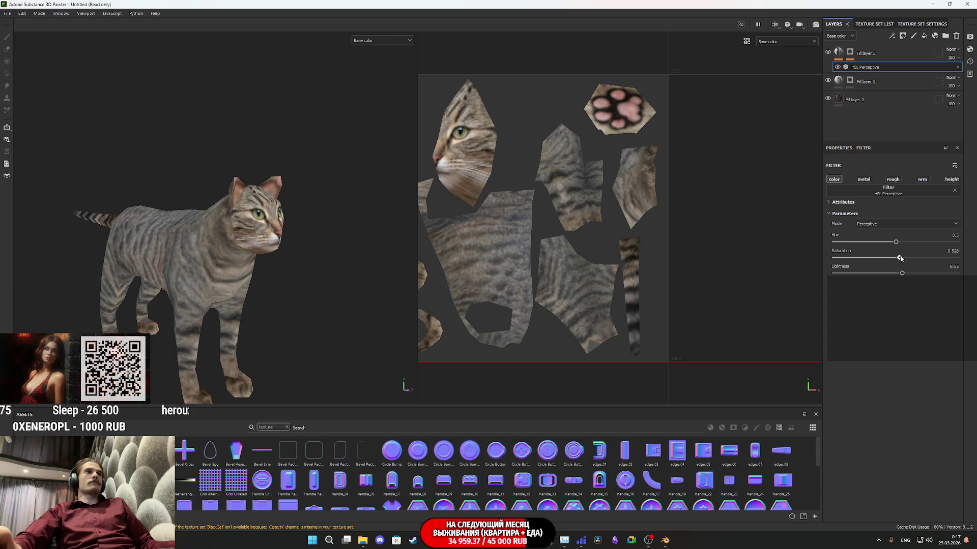
pyautogui.moveTo(264, 275); pyautogui.dragTo(44, 275)
pyautogui.moveTo(239, 262); pyautogui.dragTo(265, 295)
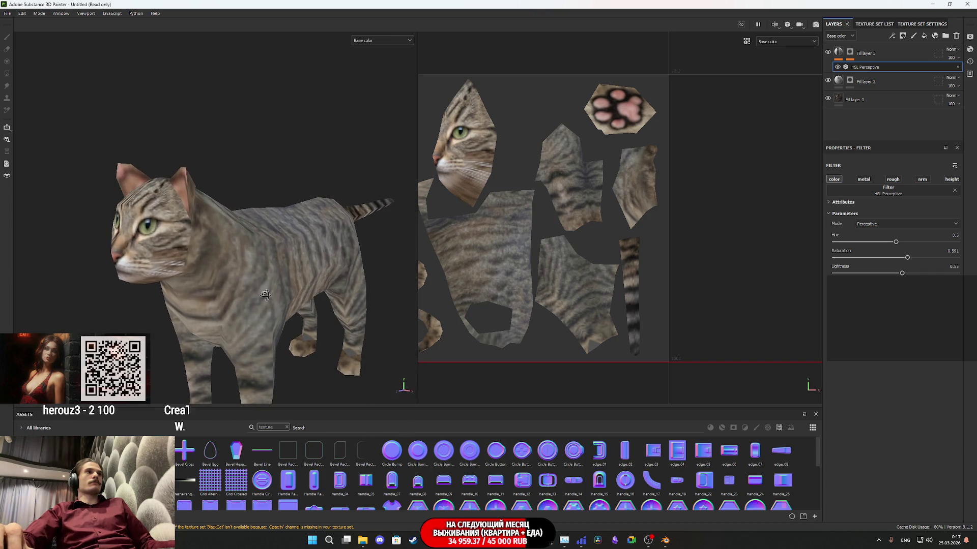
pyautogui.moveTo(903, 275); pyautogui.dragTo(902, 274)
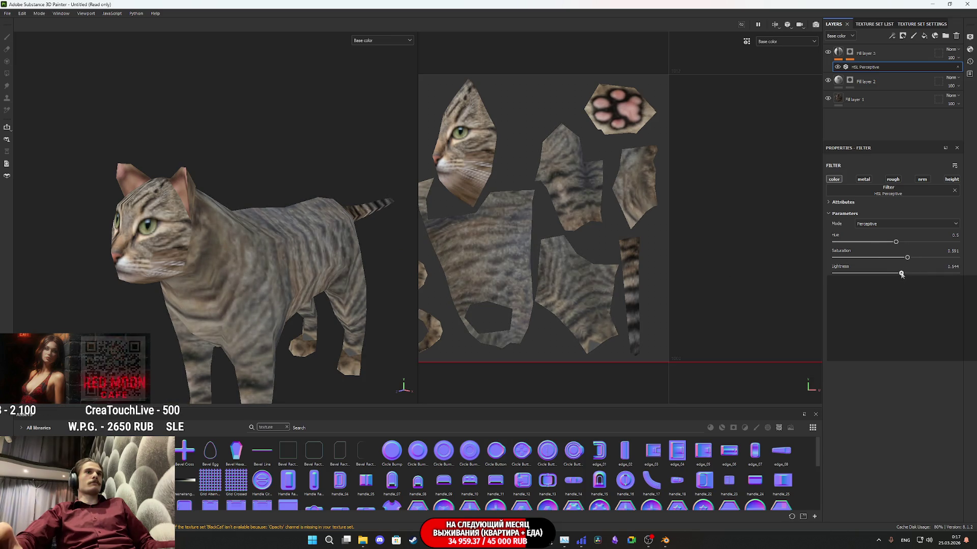
pyautogui.rightClick(839, 54)
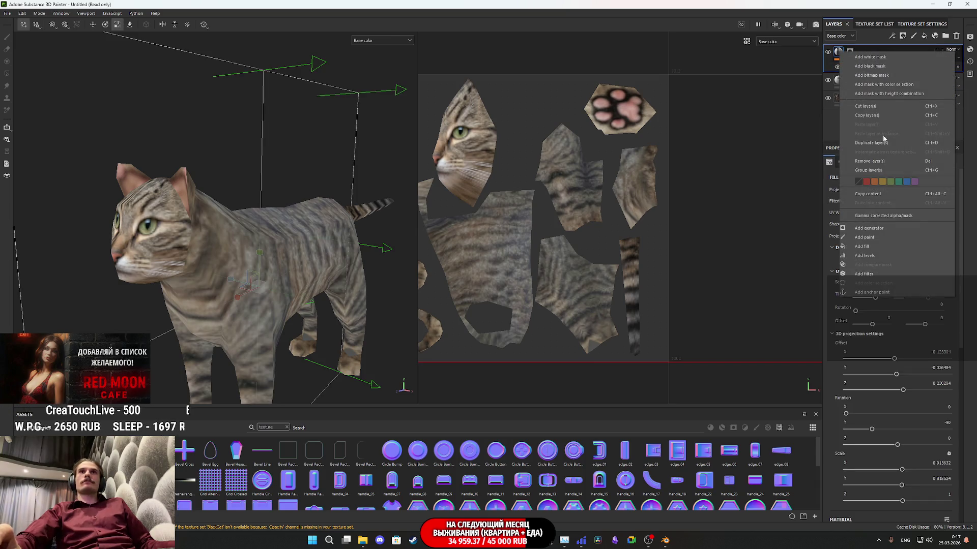
# Add a Levels effect and a Contrast Luminosity filter to Fill layer 3
pyautogui.click(869, 252)
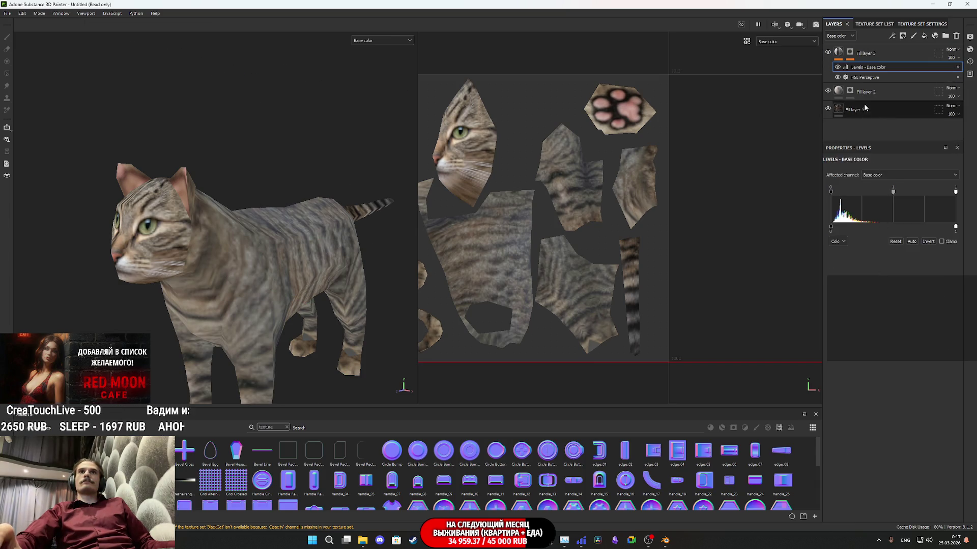
pyautogui.rightClick(840, 51)
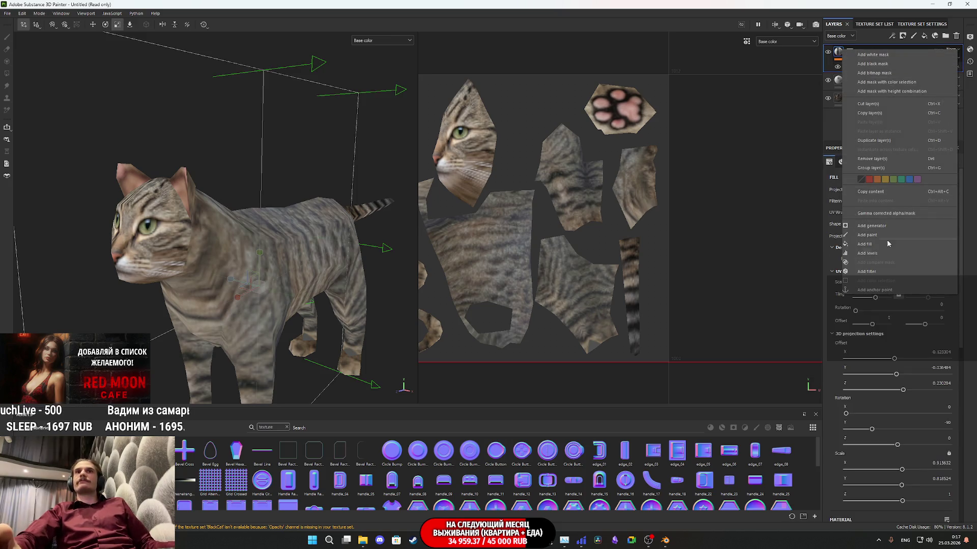
pyautogui.click(876, 271)
pyautogui.click(890, 190)
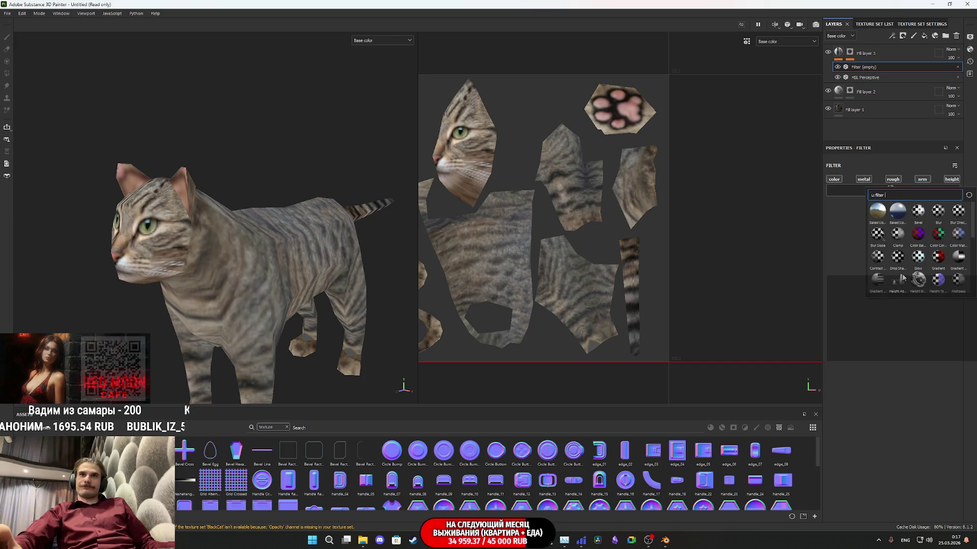
pyautogui.click(875, 259)
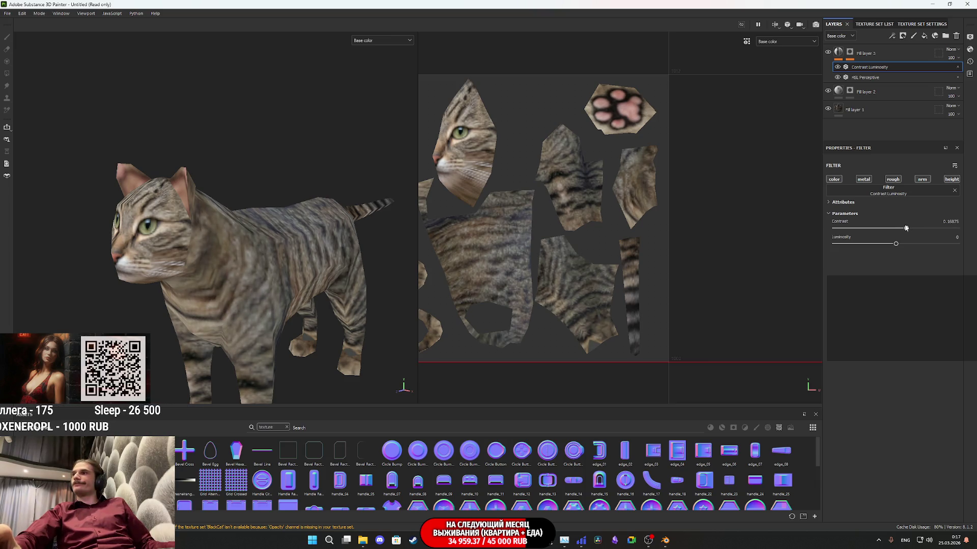
# Retune the HSL Perceptive filter's lightness to 0.506
pyautogui.moveTo(302, 297)
pyautogui.mouseDown()
pyautogui.moveTo(412, 271)
pyautogui.moveTo(279, 269)
pyautogui.moveTo(261, 303)
pyautogui.moveTo(368, 311)
pyautogui.moveTo(122, 305)
pyautogui.mouseUp()
pyautogui.click(856, 78)
pyautogui.moveTo(904, 257); pyautogui.dragTo(902, 275)
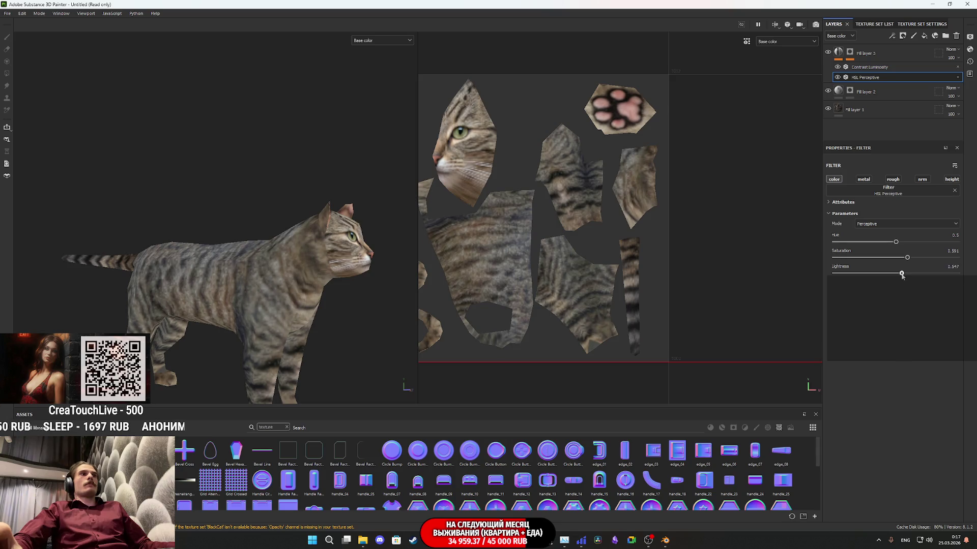
pyautogui.moveTo(218, 213)
pyautogui.mouseDown()
pyautogui.moveTo(164, 207)
pyautogui.moveTo(181, 220)
pyautogui.mouseUp()
# Export the base colour texture as MyCat_BlackCat_BaseColor.1001.png and close the export window
pyautogui.click(11, 16)
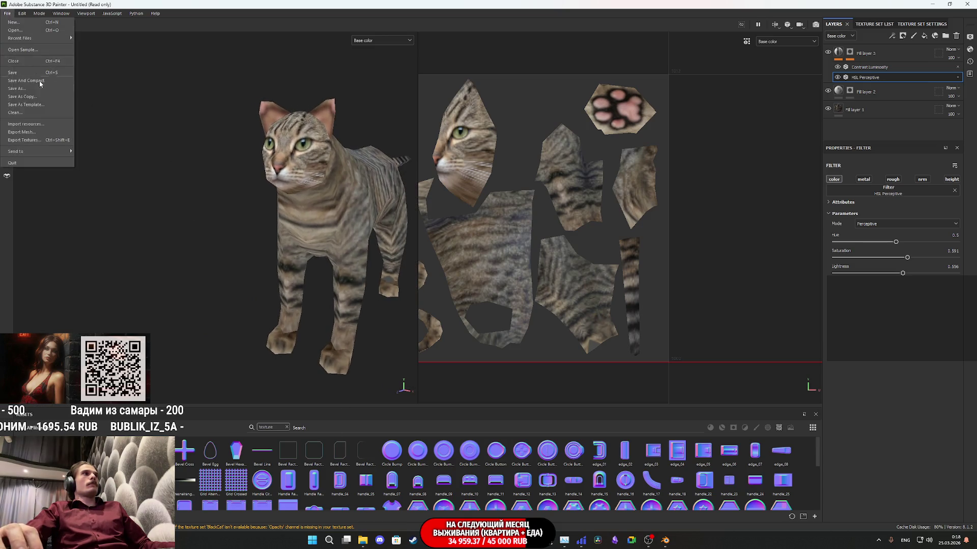
pyautogui.click(57, 141)
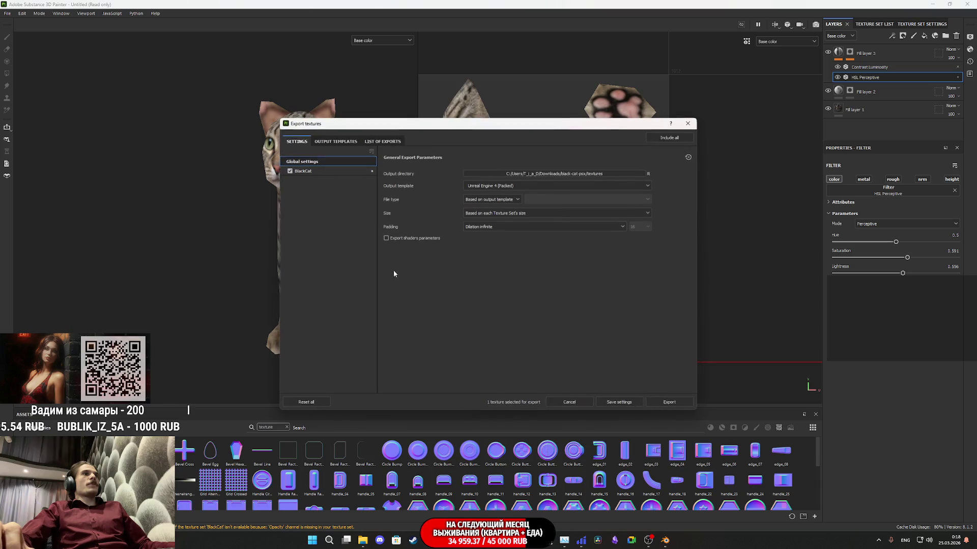
pyautogui.click(671, 404)
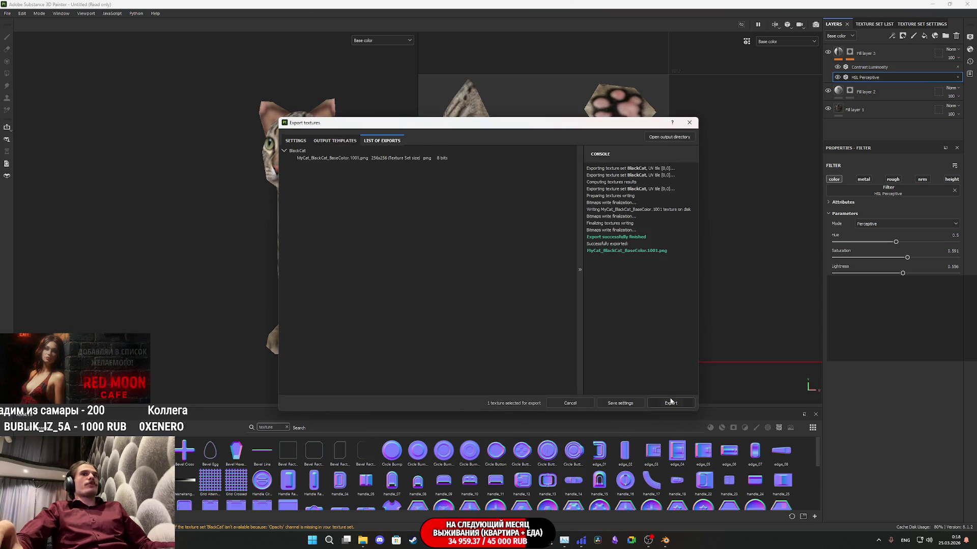
pyautogui.click(689, 122)
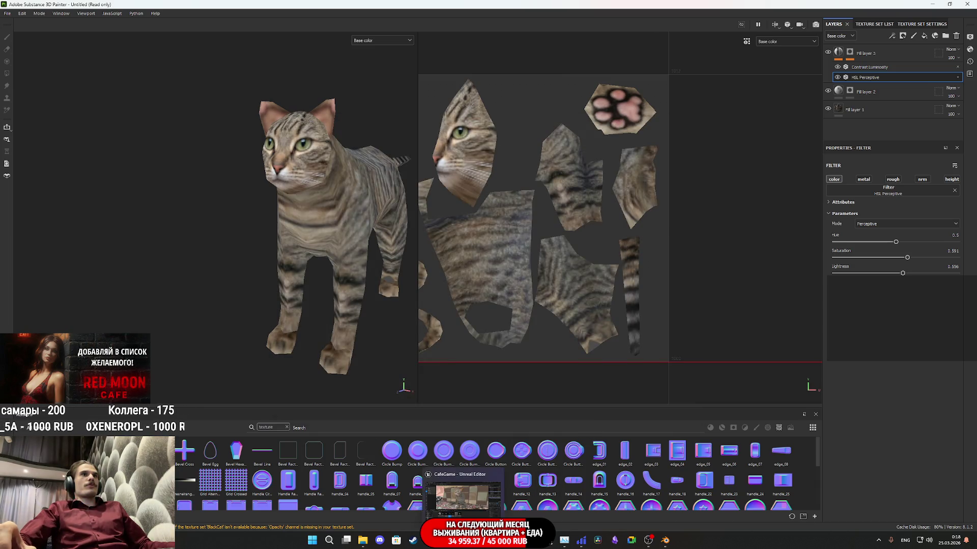
pyautogui.click(462, 540)
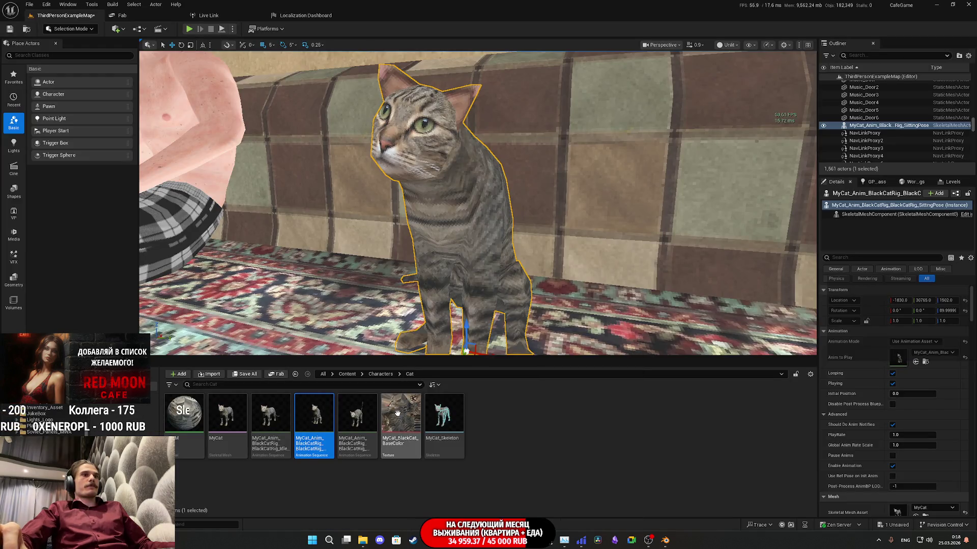
# Reimport the MyCat_BlackCat_BaseColor texture and save both modified assets
pyautogui.doubleClick(398, 414)
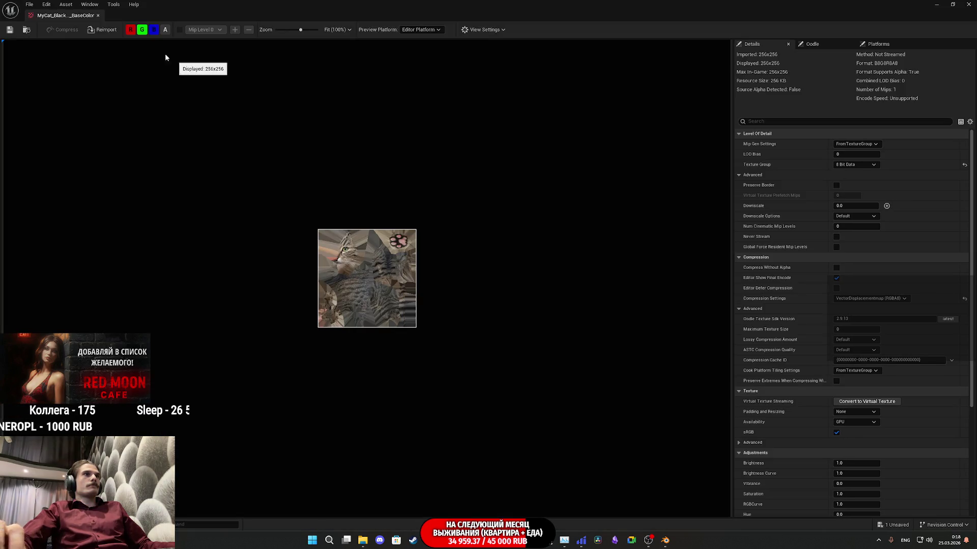
pyautogui.click(91, 30)
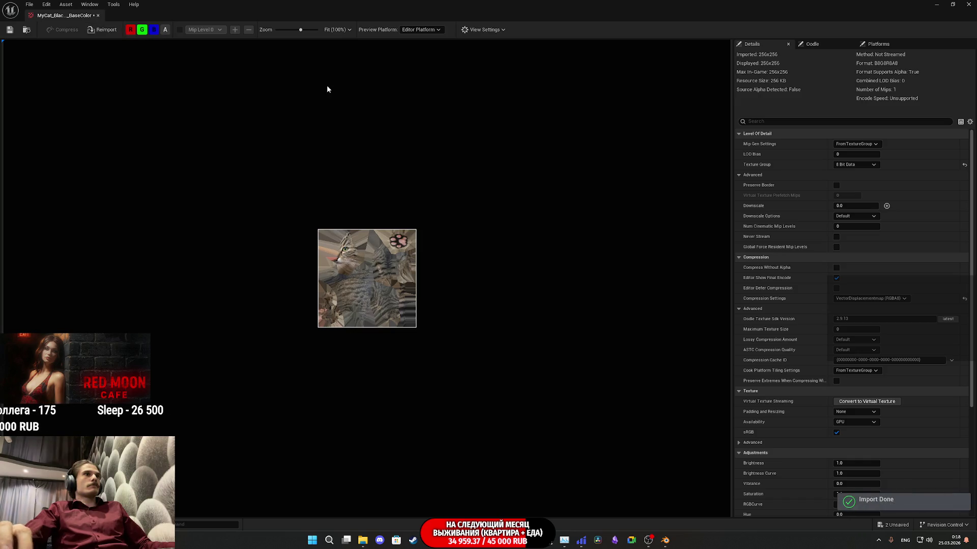
pyautogui.click(98, 15)
pyautogui.click(245, 375)
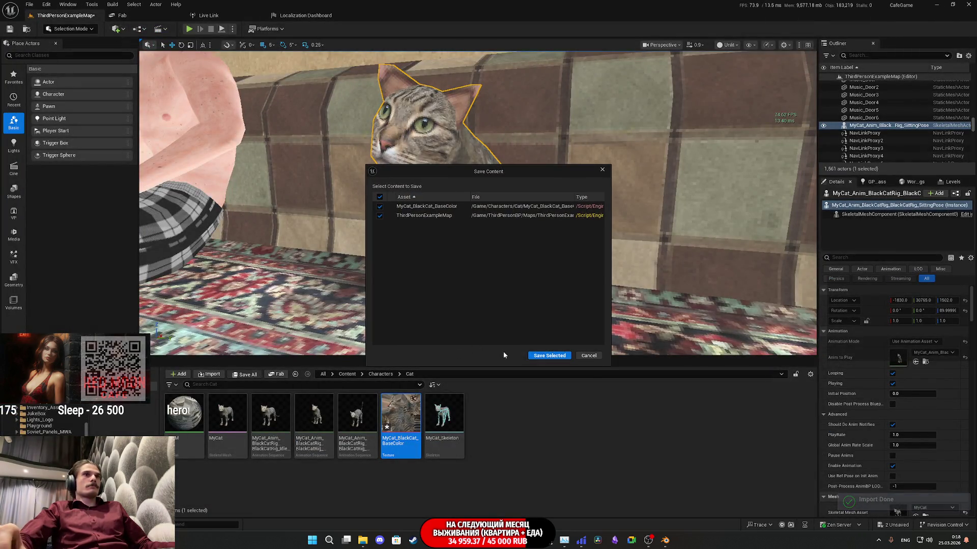
pyautogui.click(544, 355)
# Move the view to show the man beside the cat and start playing the level in the editor
pyautogui.scroll(2, 479, 203)
pyautogui.press('s')
pyautogui.press('d')
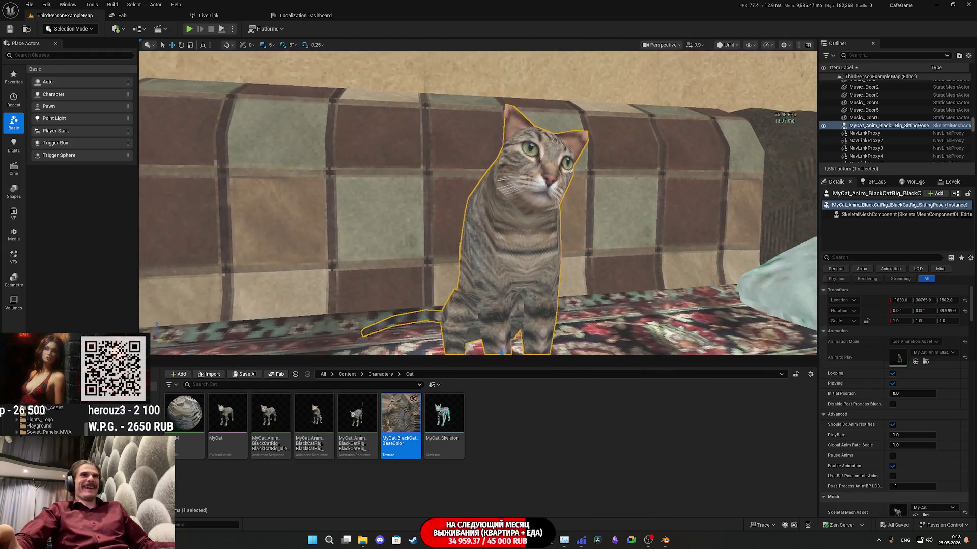
pyautogui.press('a')
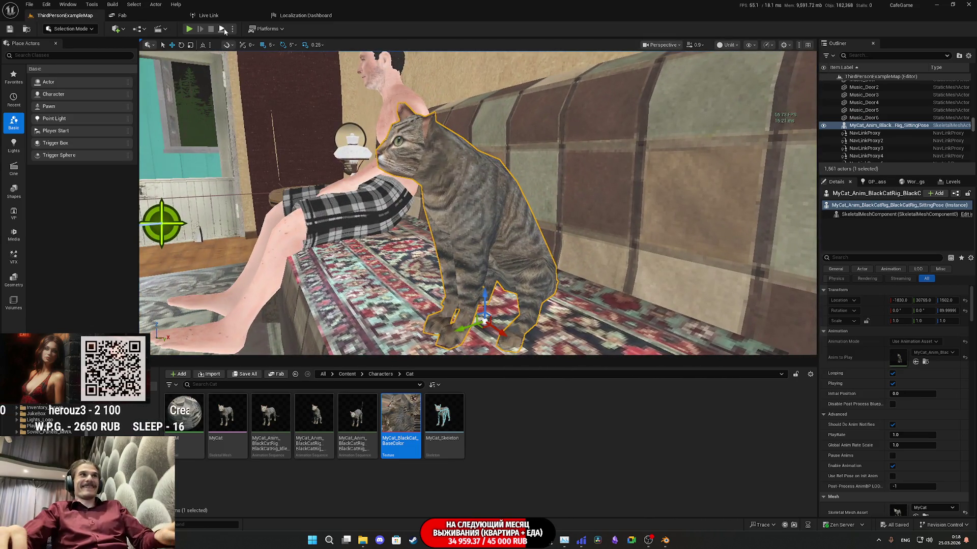
pyautogui.click(188, 30)
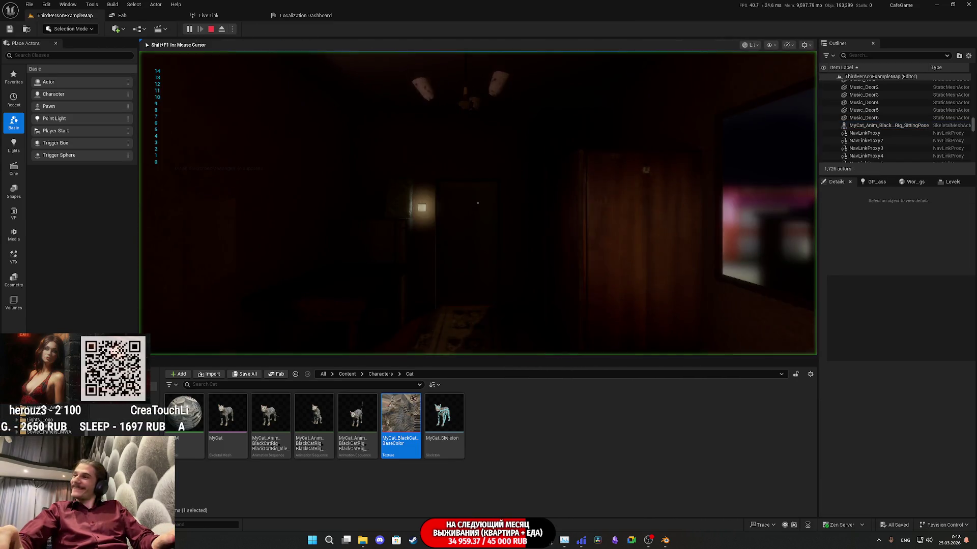
pyautogui.press('F11')
pyautogui.press('w')
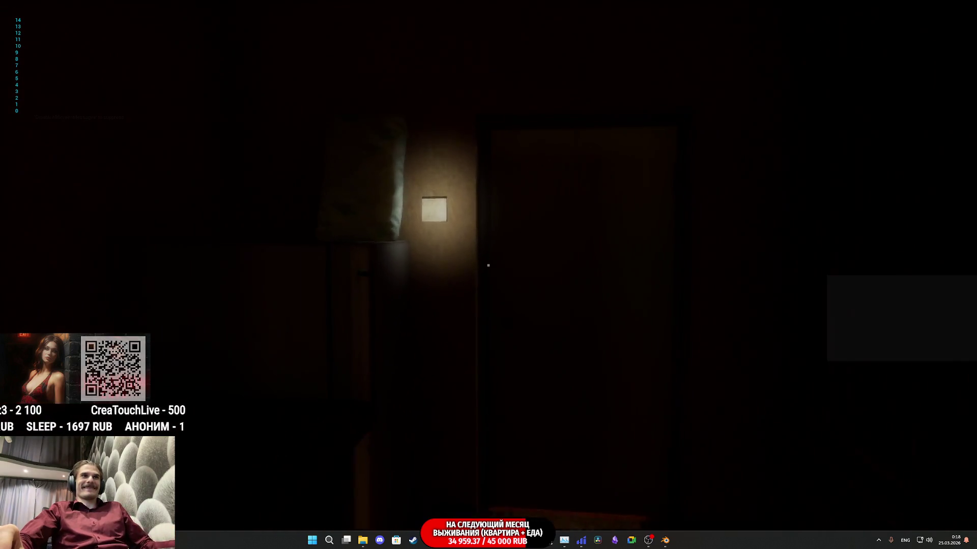
pyautogui.click(488, 265)
pyautogui.press('w')
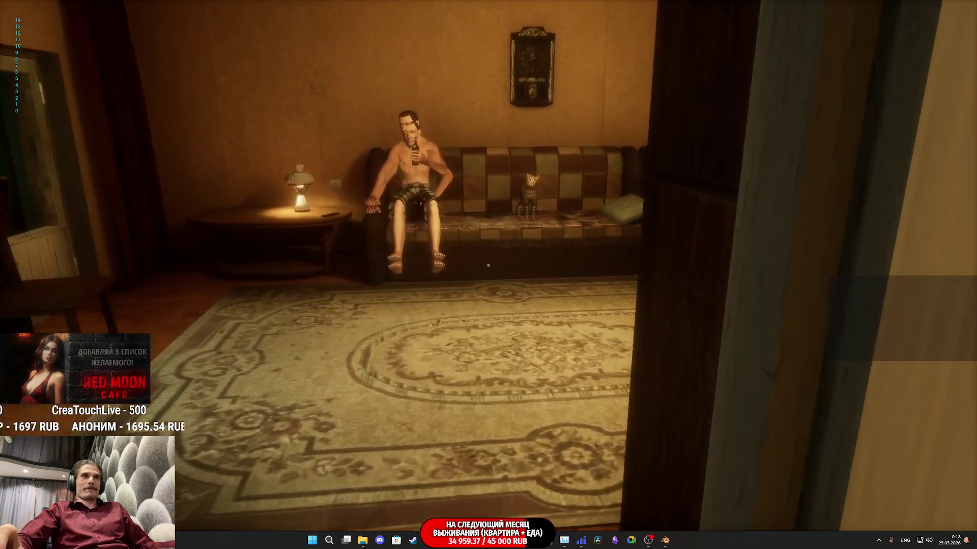
pyautogui.press('w')
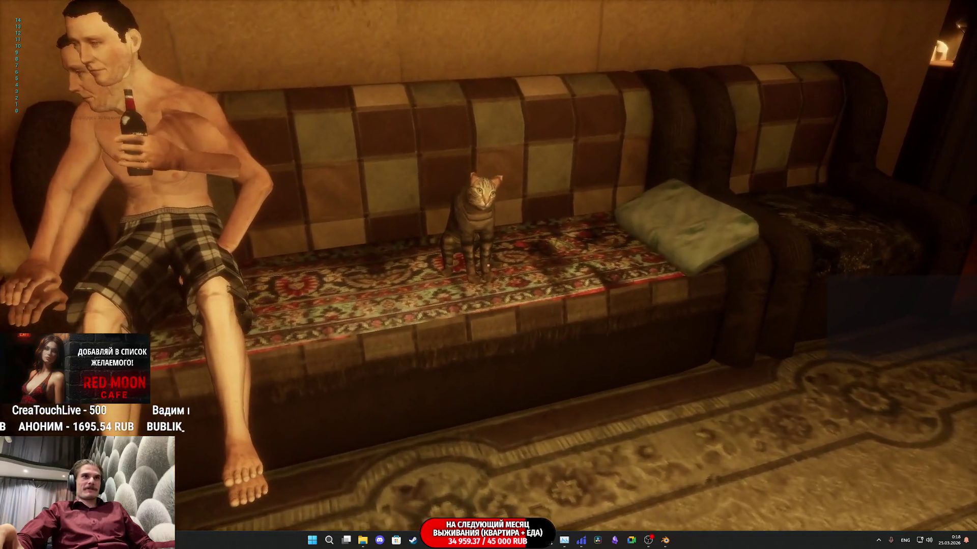
pyautogui.press('w')
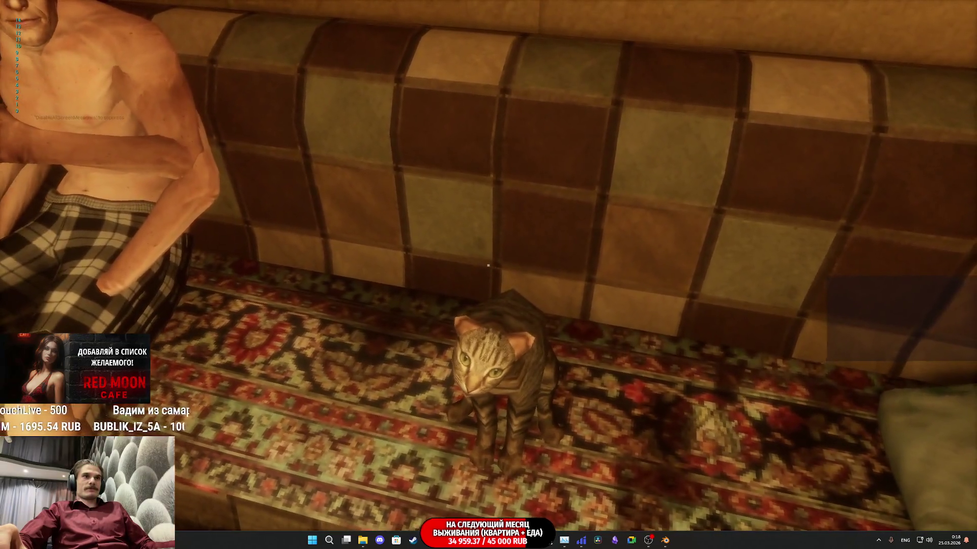
pyautogui.press('w')
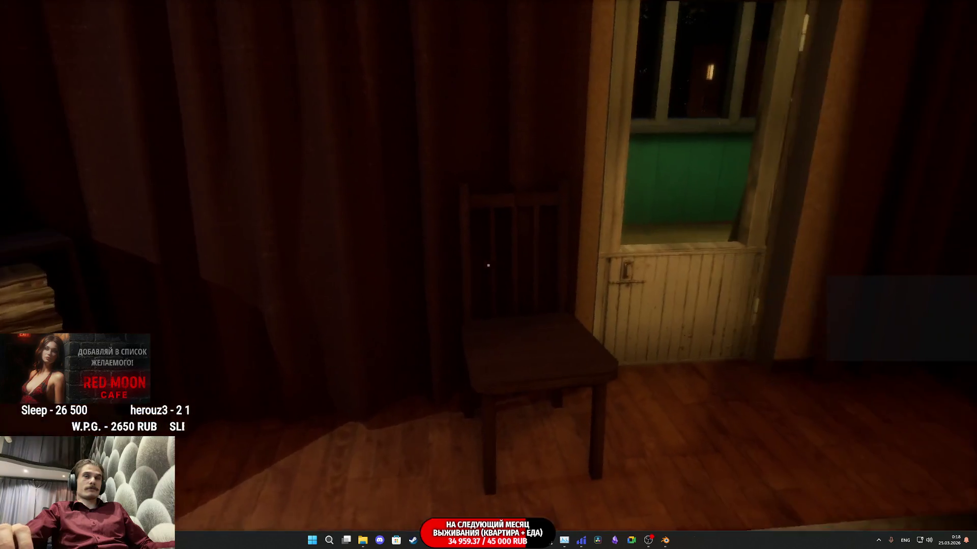
pyautogui.press('w')
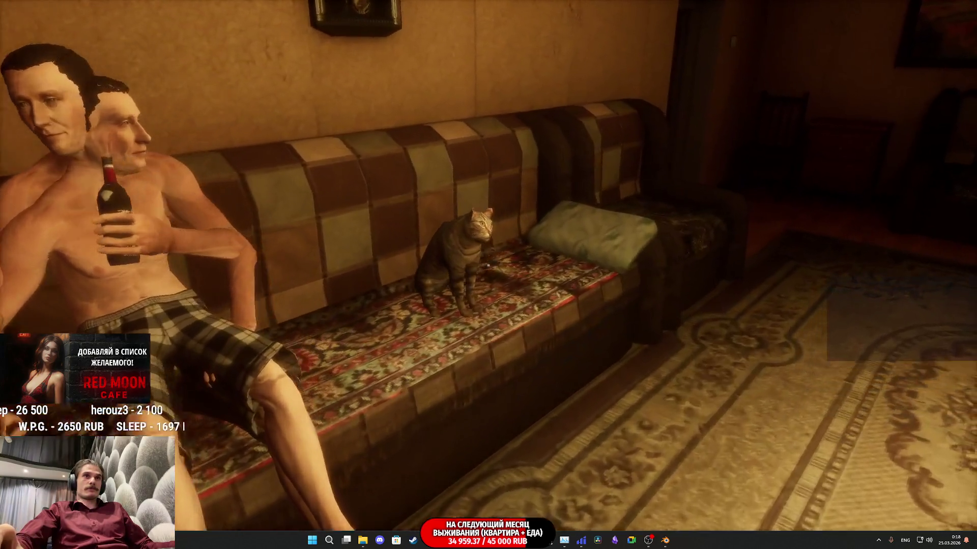
pyautogui.press('s')
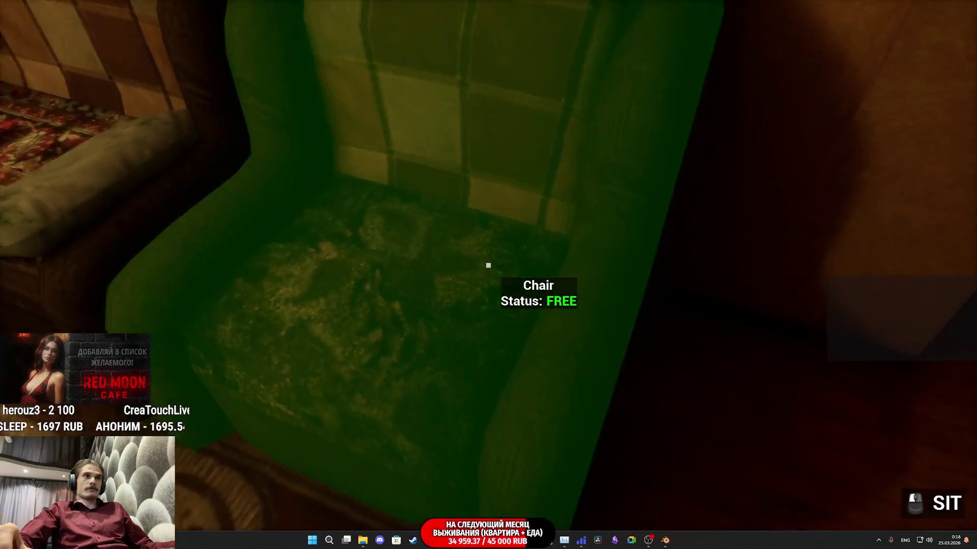
pyautogui.click(488, 265)
pyautogui.moveTo(488, 265)
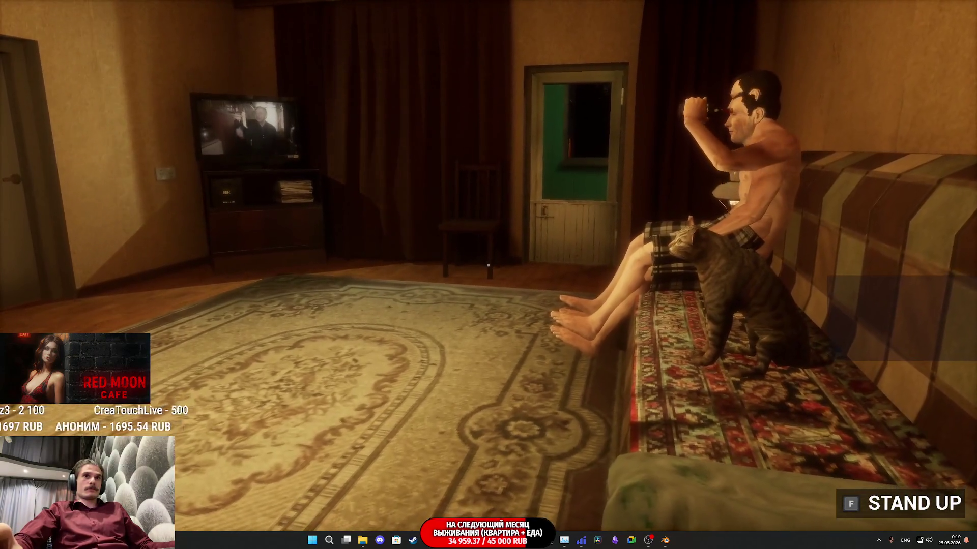
pyautogui.press('f')
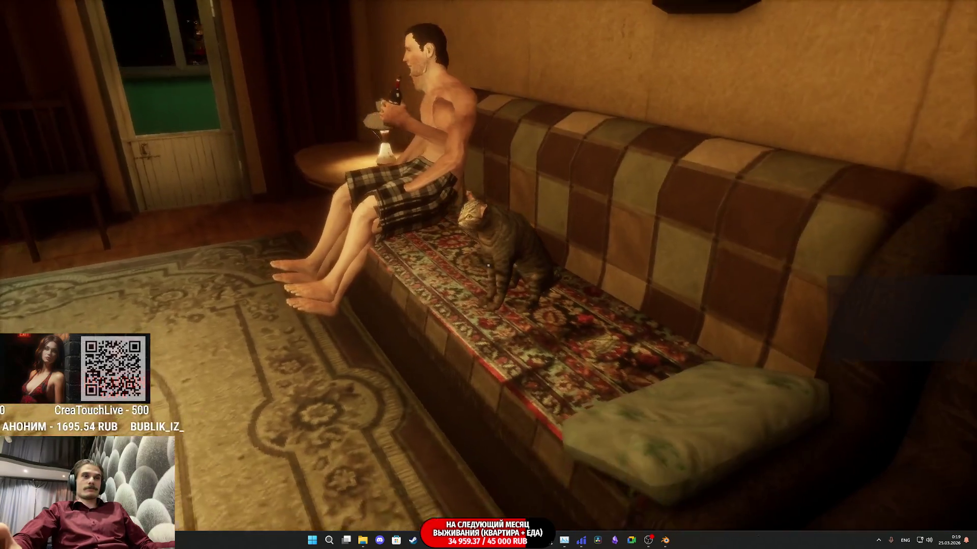
pyautogui.press('w')
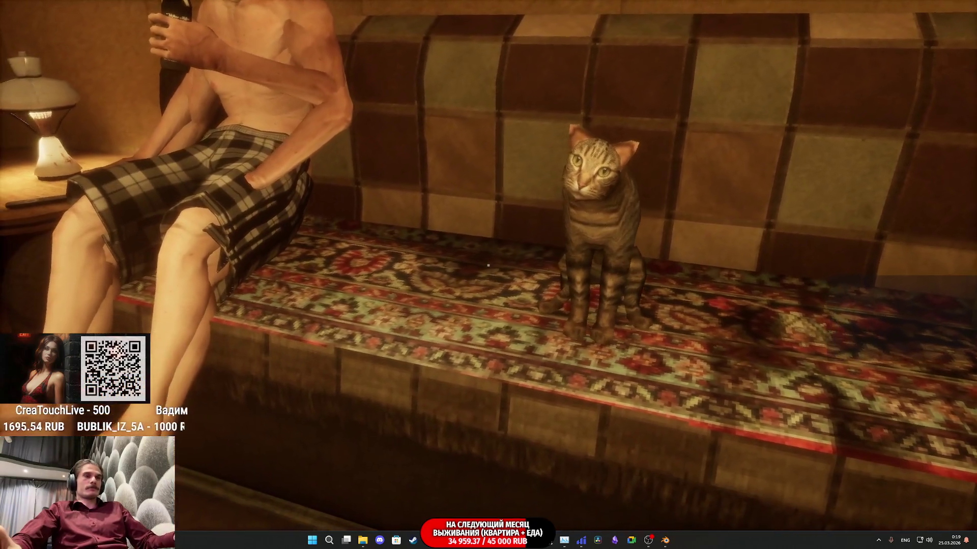
pyautogui.press('Escape')
pyautogui.click(892, 7)
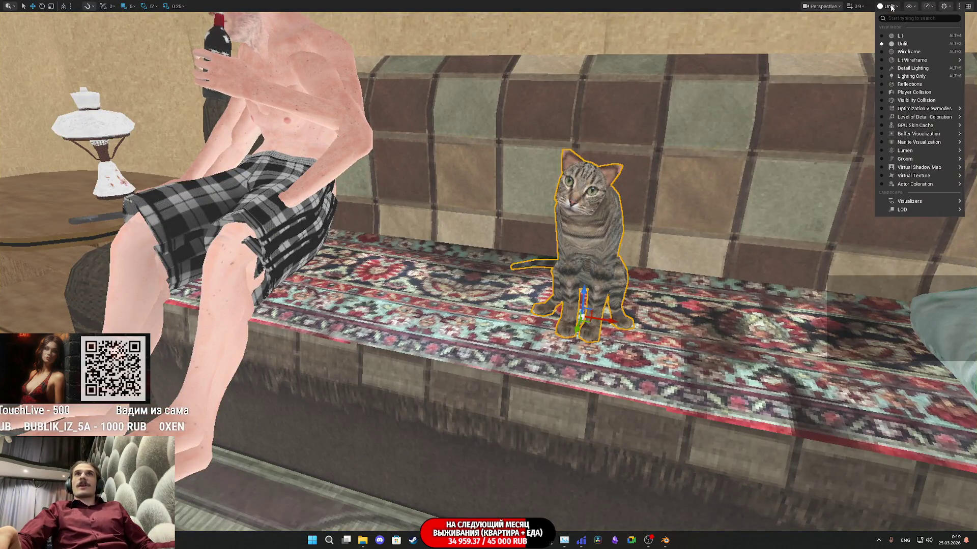
pyautogui.click(900, 36)
pyautogui.press('f')
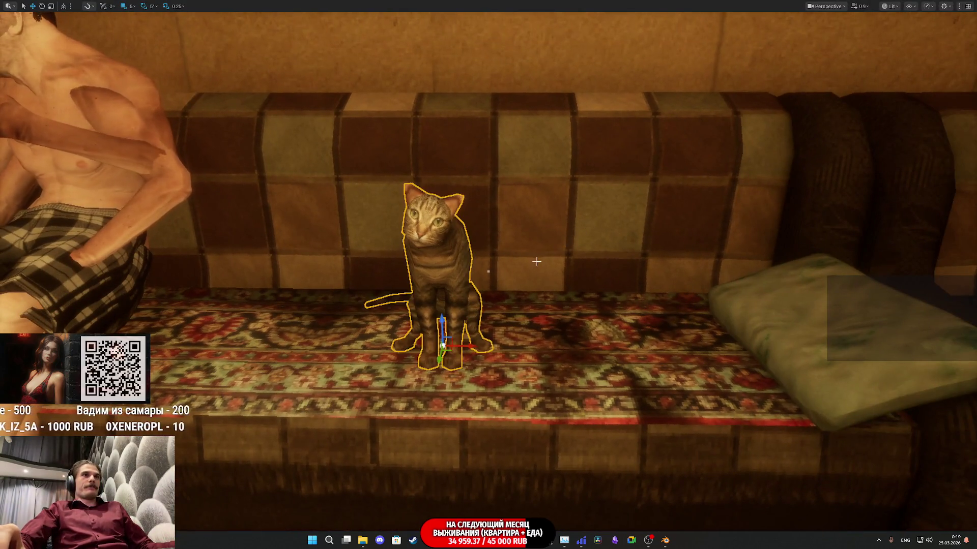
pyautogui.hotkey('alt', 'p')
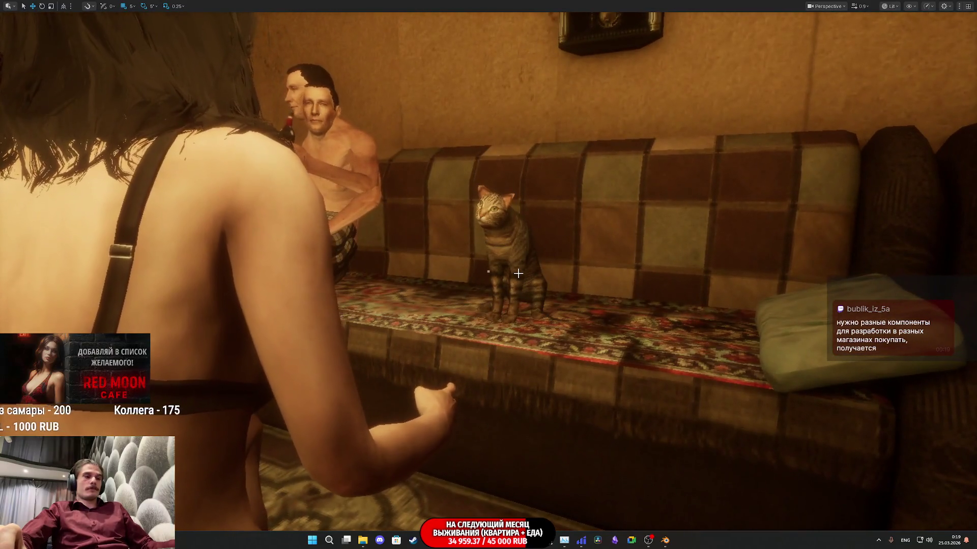
pyautogui.press('Escape')
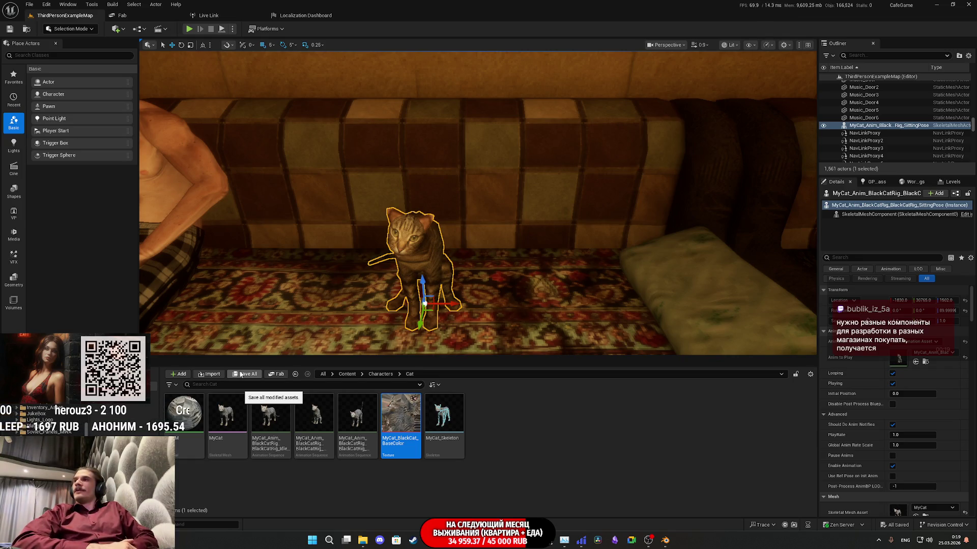
# Bring the Chrome window with the Twitch stream dashboard to the front
pyautogui.moveTo(429, 540)
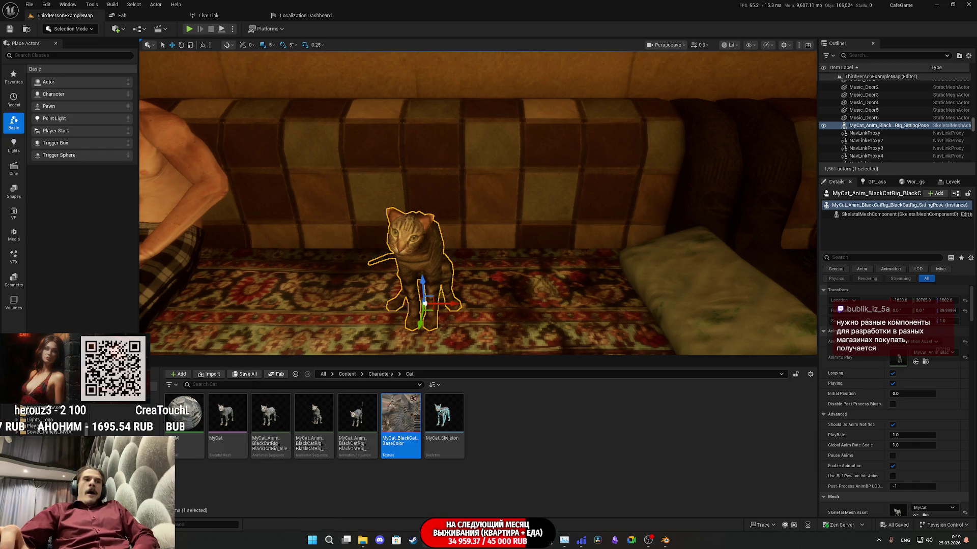
pyautogui.click(403, 508)
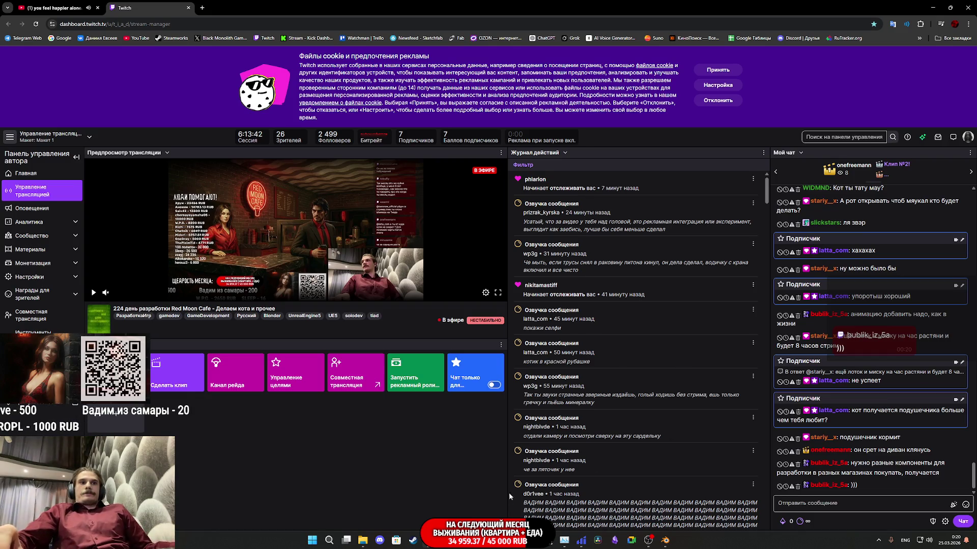
# Close Substance 3D Painter, discarding unsaved changes
pyautogui.hotkey('alt', 'Tab')
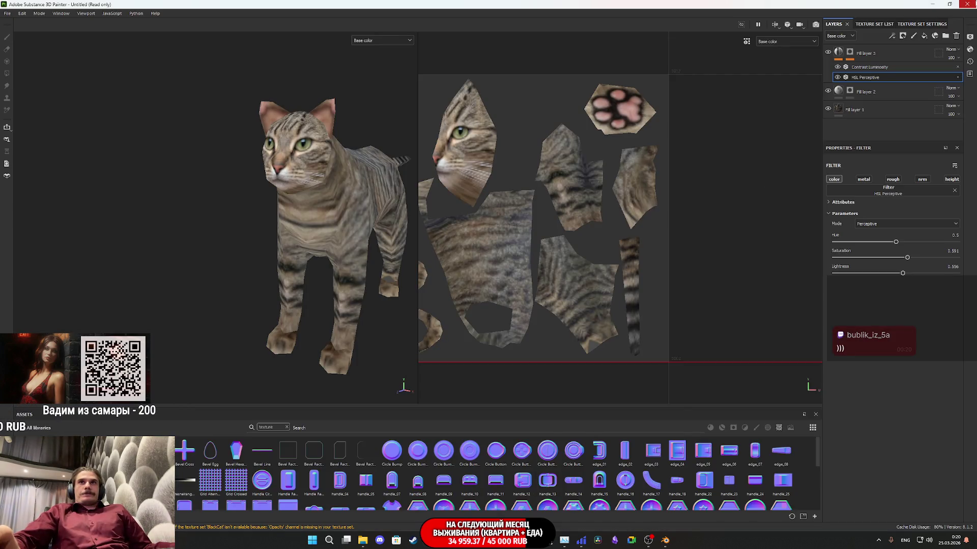
pyautogui.click(966, 4)
pyautogui.click(459, 283)
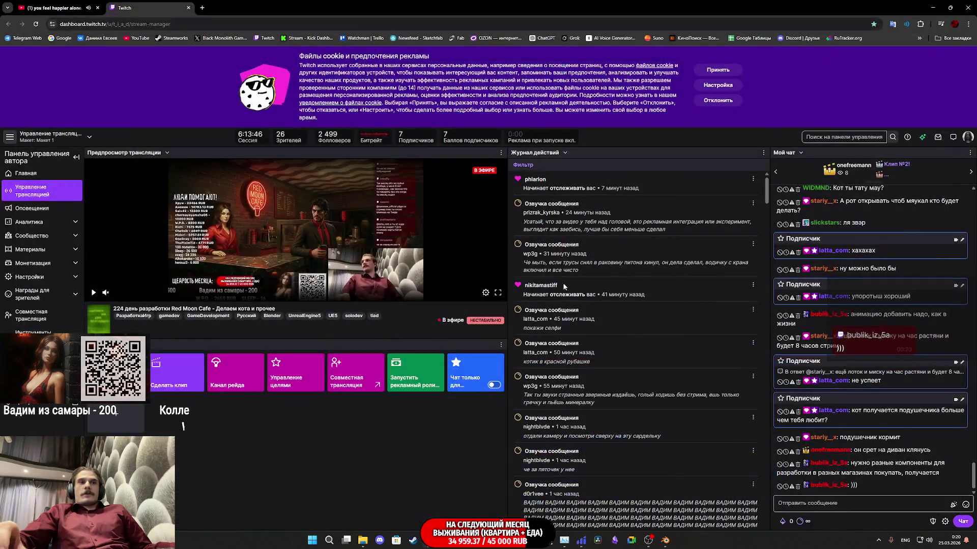
# Minimize the Blender, Twitch browser, Unreal Editor and Arena windows
pyautogui.click(665, 540)
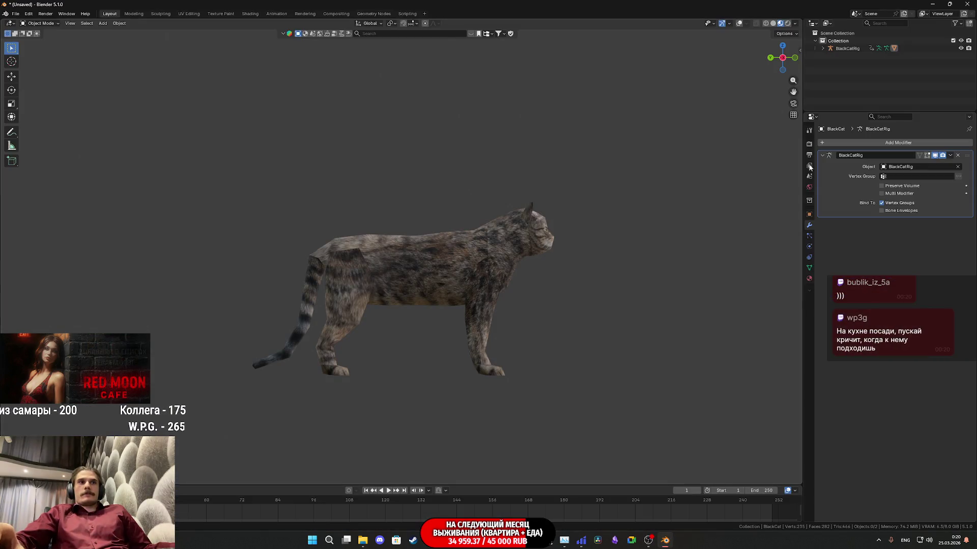
pyautogui.click(935, 4)
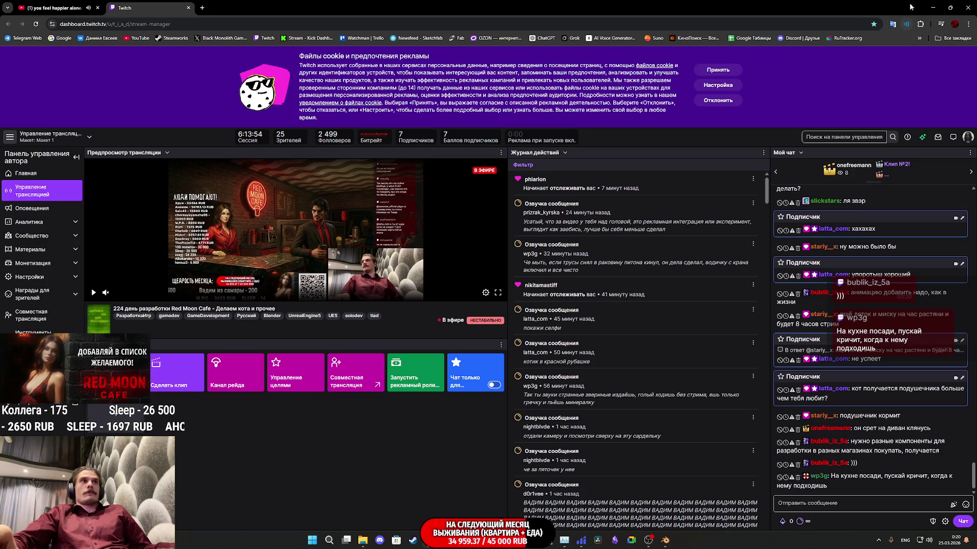
pyautogui.click(933, 8)
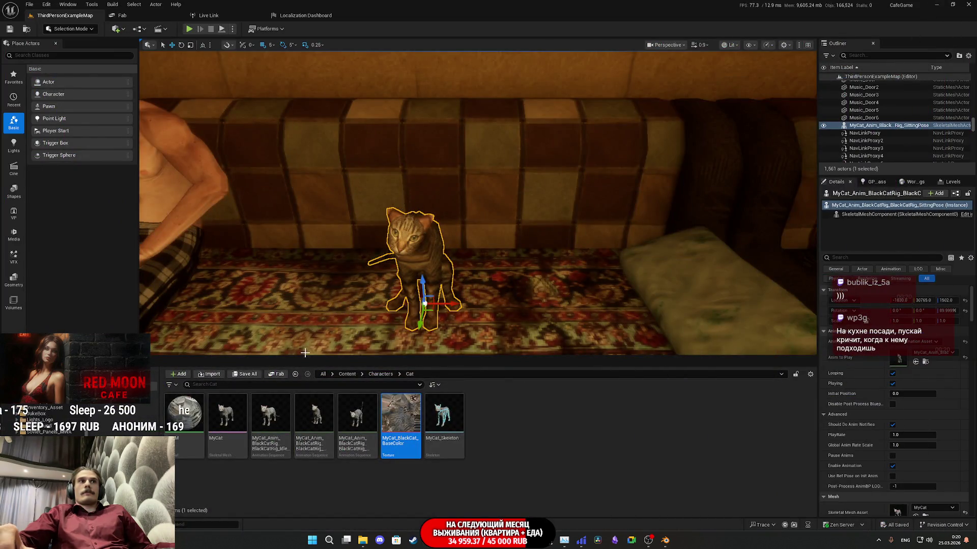
pyautogui.click(936, 4)
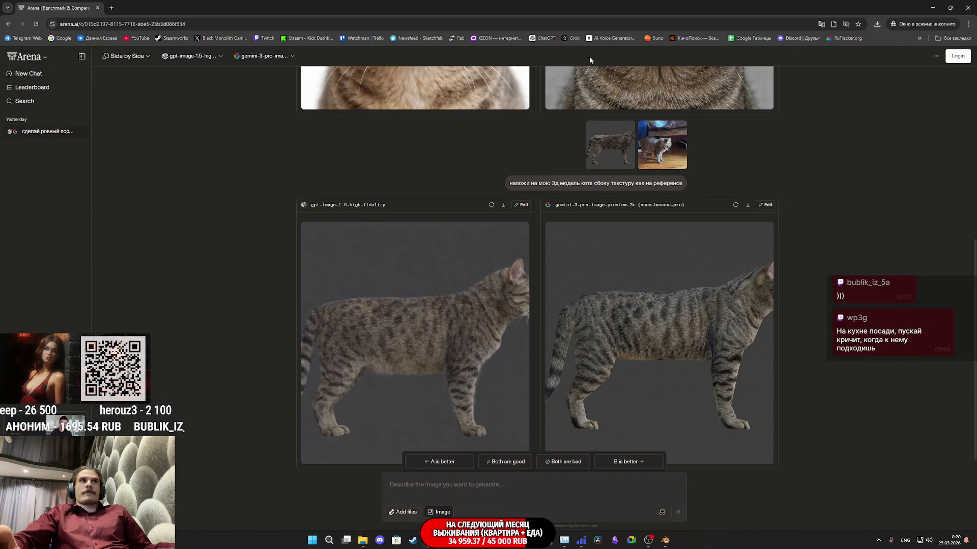
pyautogui.press('super+Down')
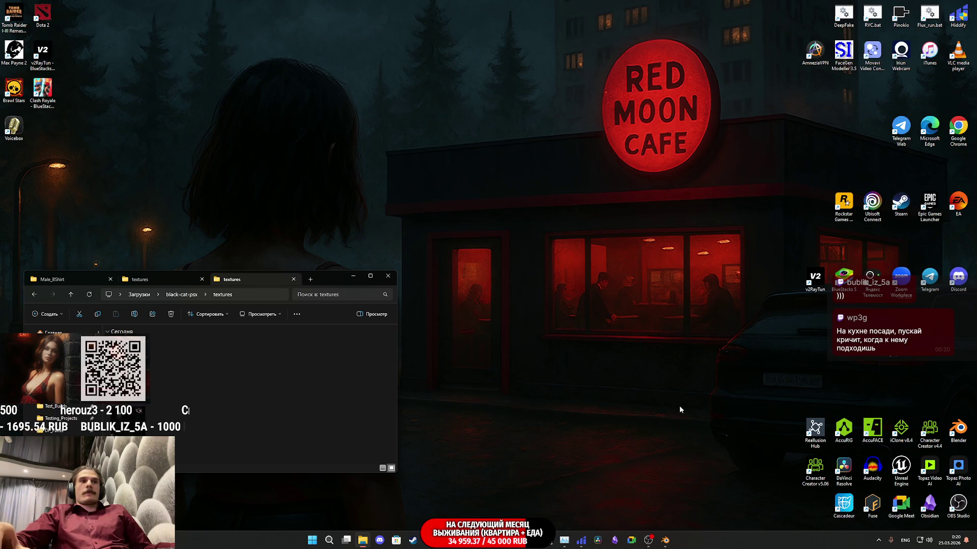
# Launch Cascadeur from its desktop shortcut and switch back to the Unreal editor
pyautogui.doubleClick(843, 504)
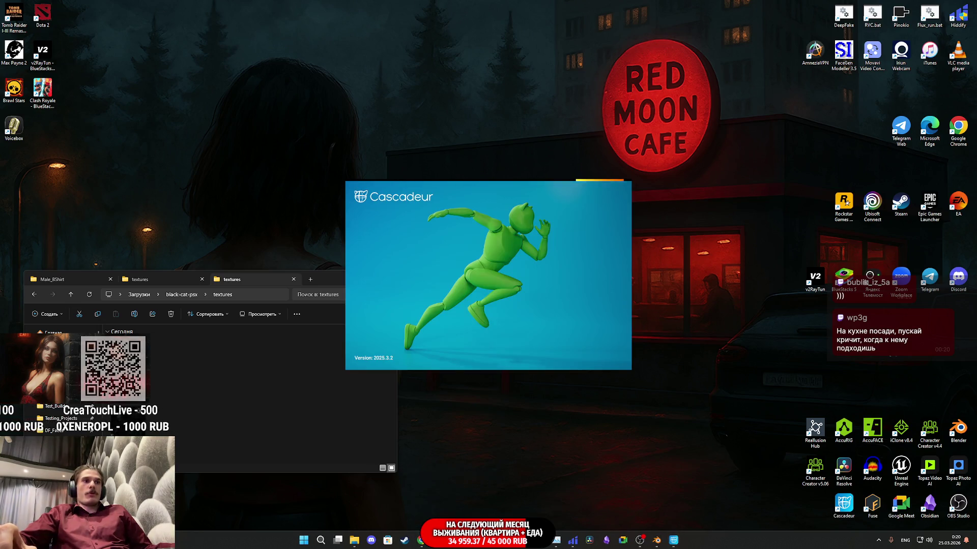
pyautogui.hotkey('alt', 'Tab')
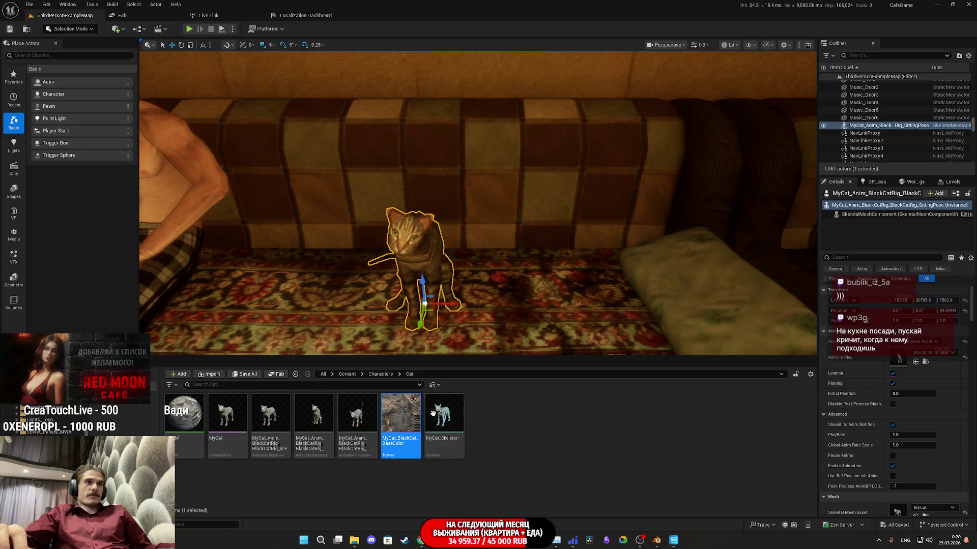
pyautogui.doubleClick(444, 413)
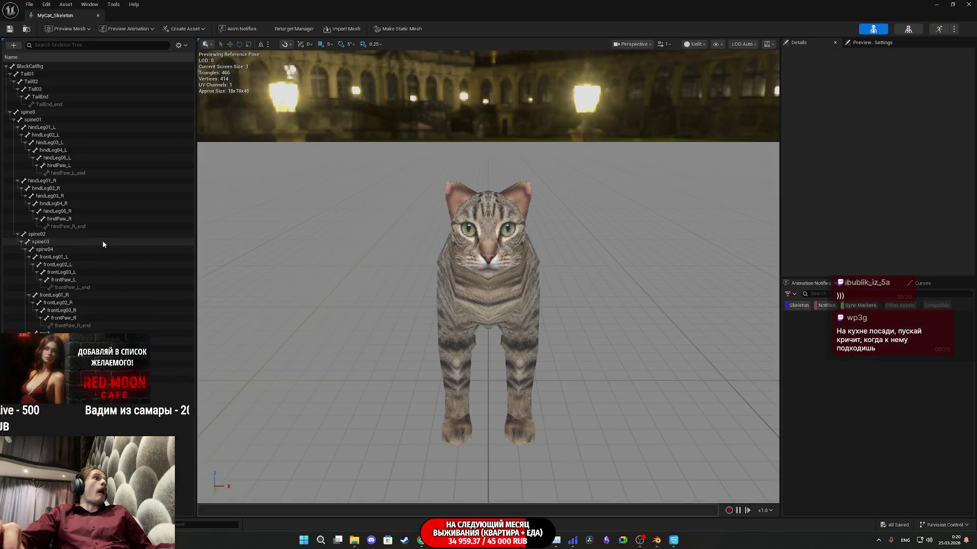
pyautogui.click(44, 235)
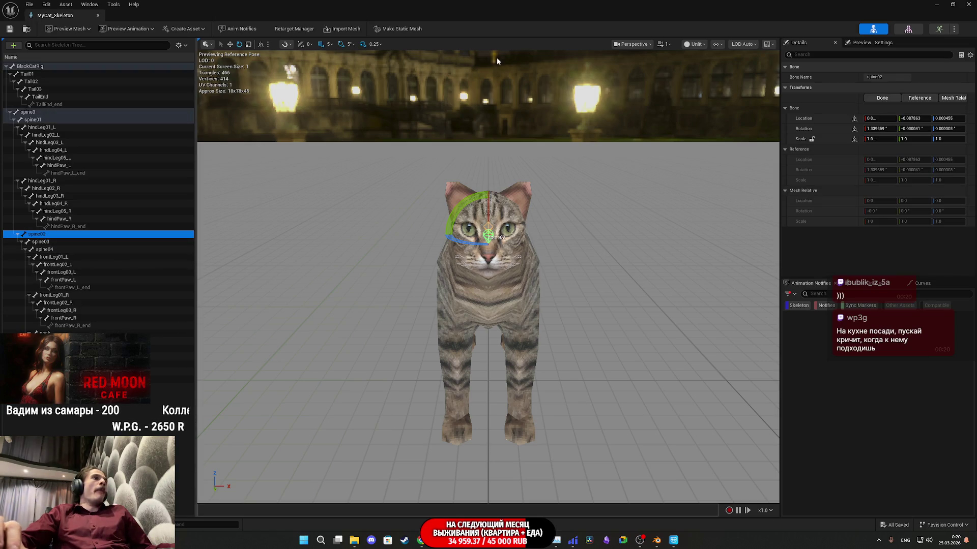
pyautogui.click(969, 4)
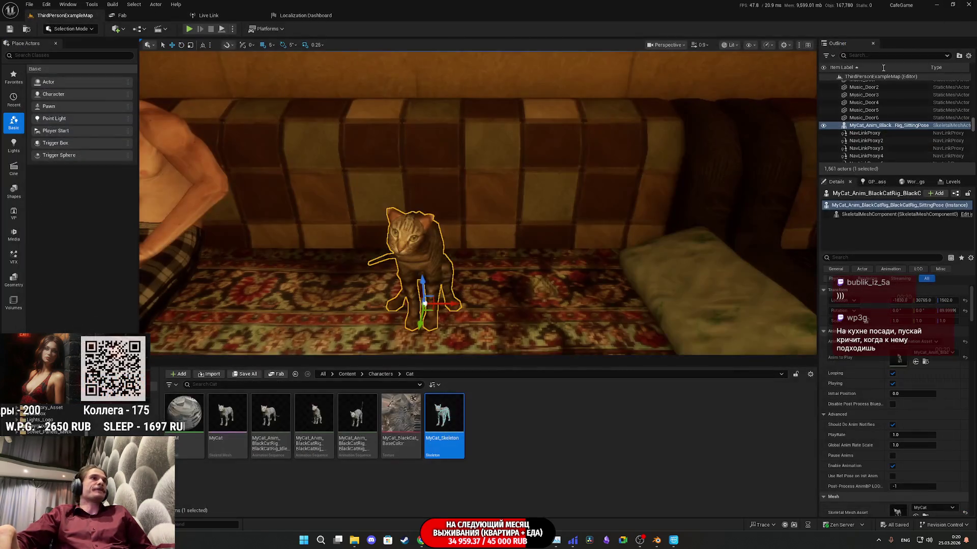
# Close Cascadeur's launcher and import MyCat.fbx from the black-cat-psx folder
pyautogui.click(672, 540)
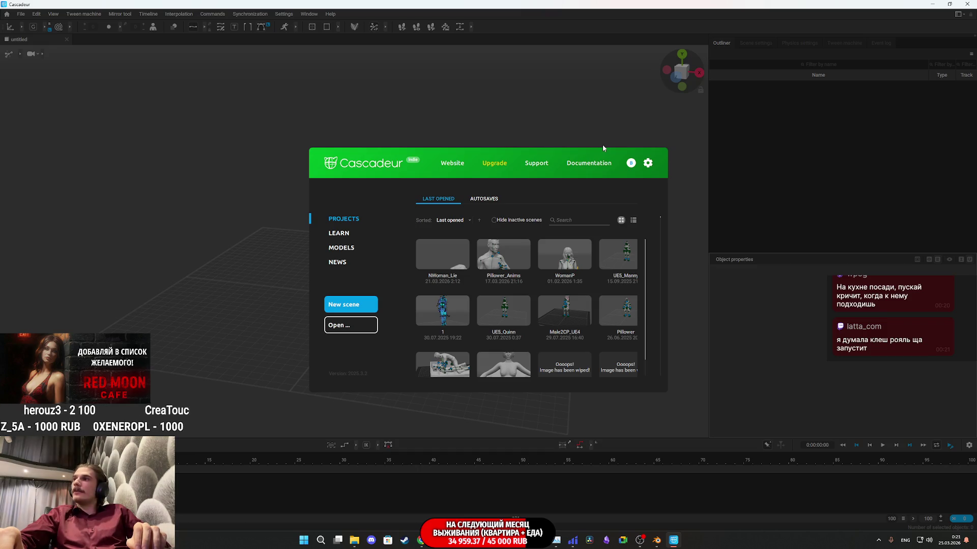
pyautogui.click(550, 111)
pyautogui.click(356, 541)
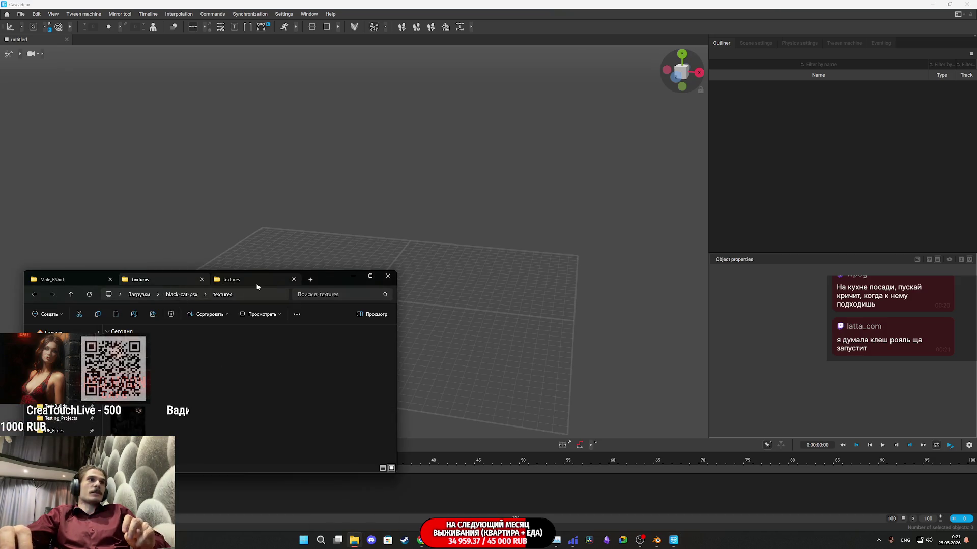
pyautogui.click(139, 294)
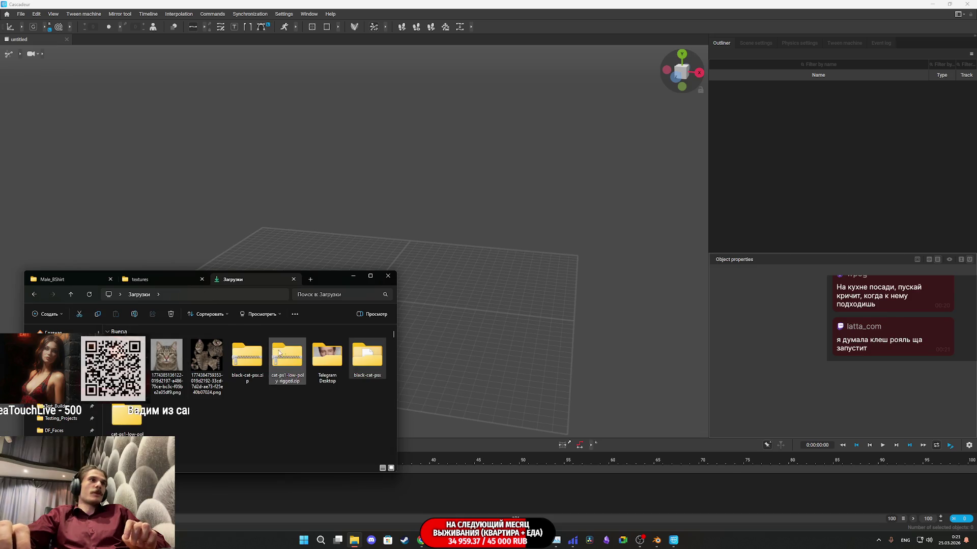
pyautogui.doubleClick(369, 364)
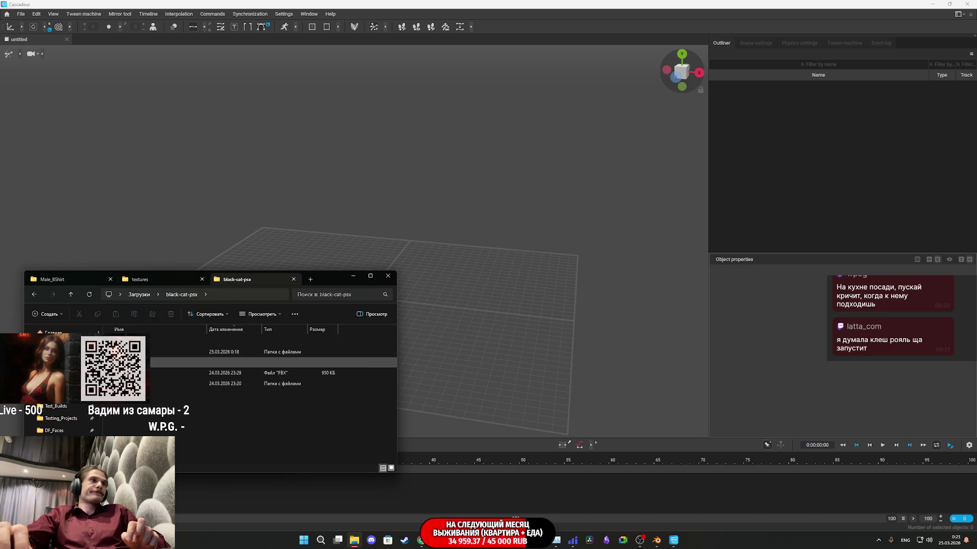
pyautogui.moveTo(184, 377); pyautogui.dragTo(447, 356)
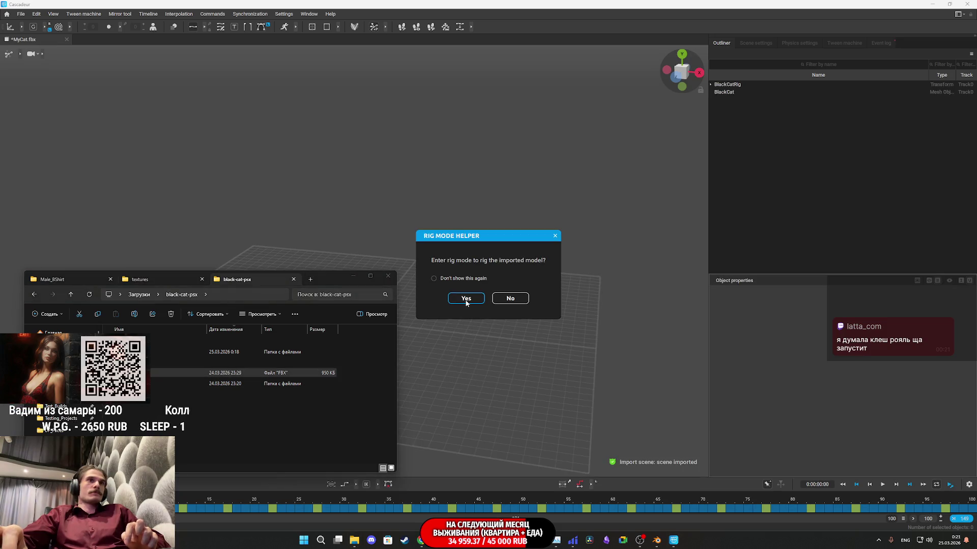
# Enter rig mode, start quick rigging and choose the Quadruped template
pyautogui.click(465, 299)
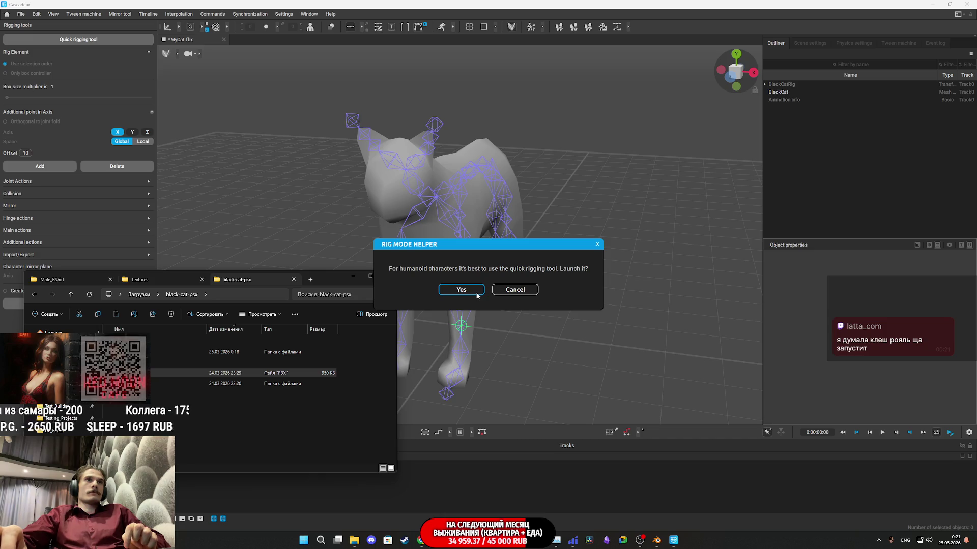
pyautogui.click(476, 294)
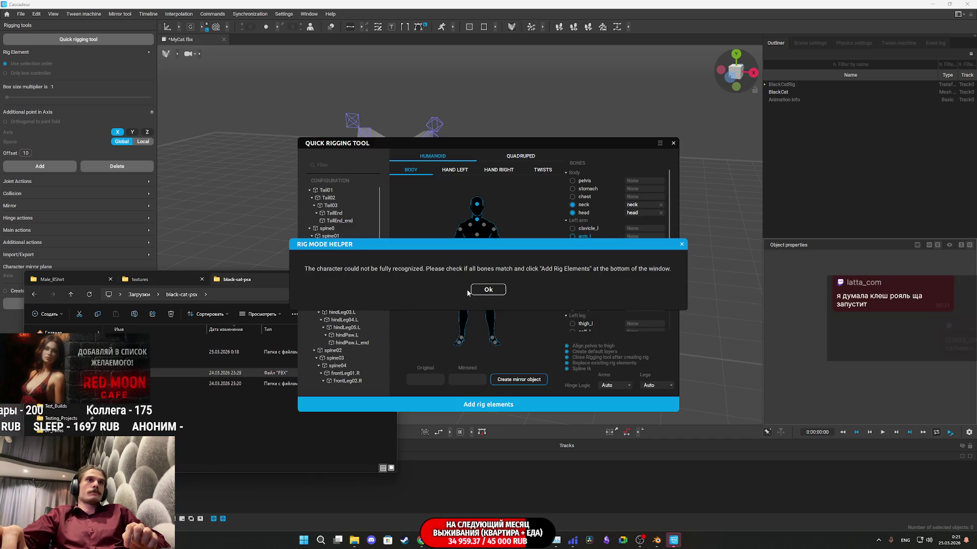
pyautogui.click(486, 290)
pyautogui.scroll(-3, 619, 280)
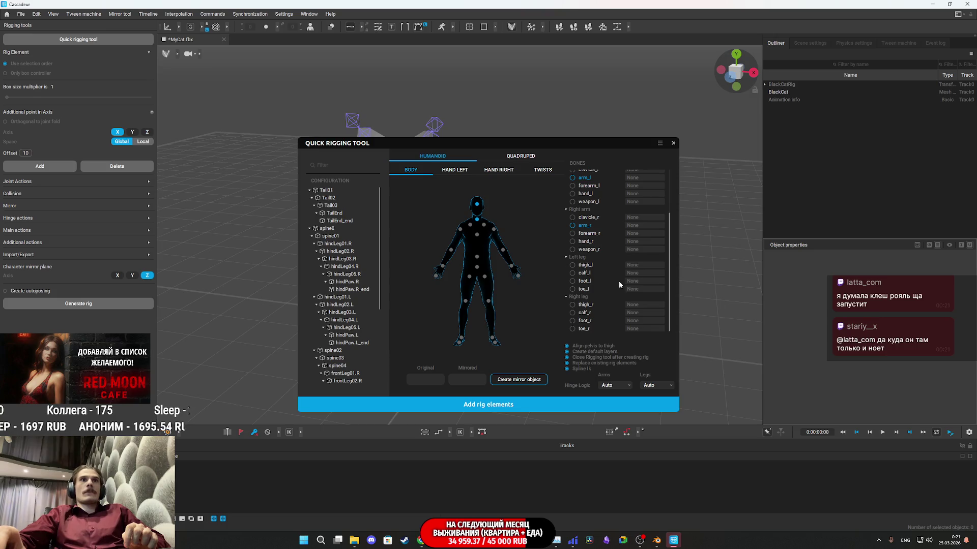
pyautogui.click(523, 154)
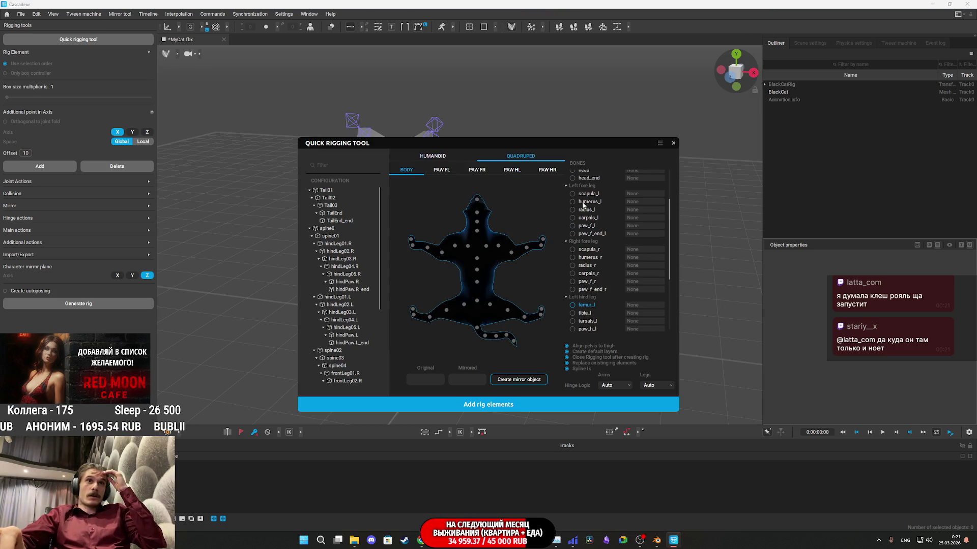
# Look over the four paw bone layouts, then return to the Body layout
pyautogui.click(455, 172)
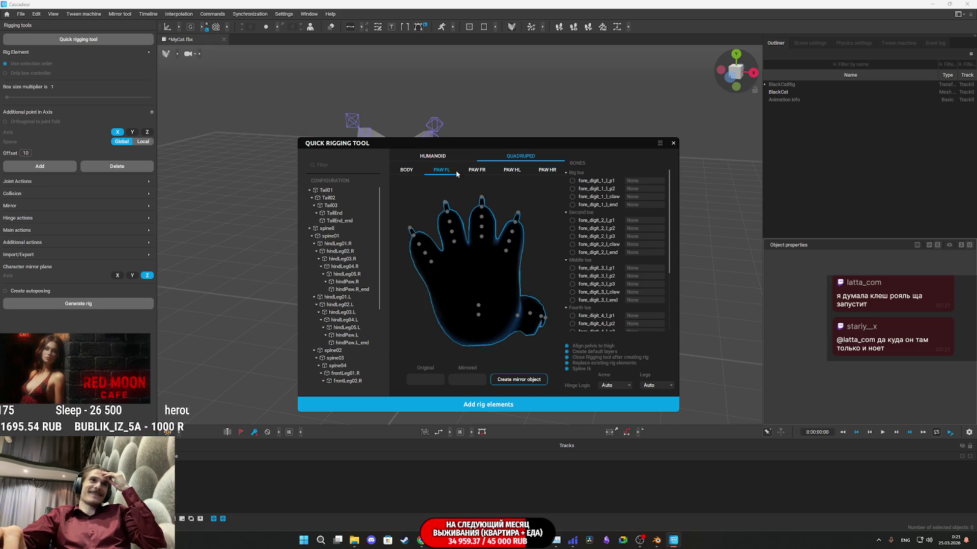
pyautogui.click(483, 174)
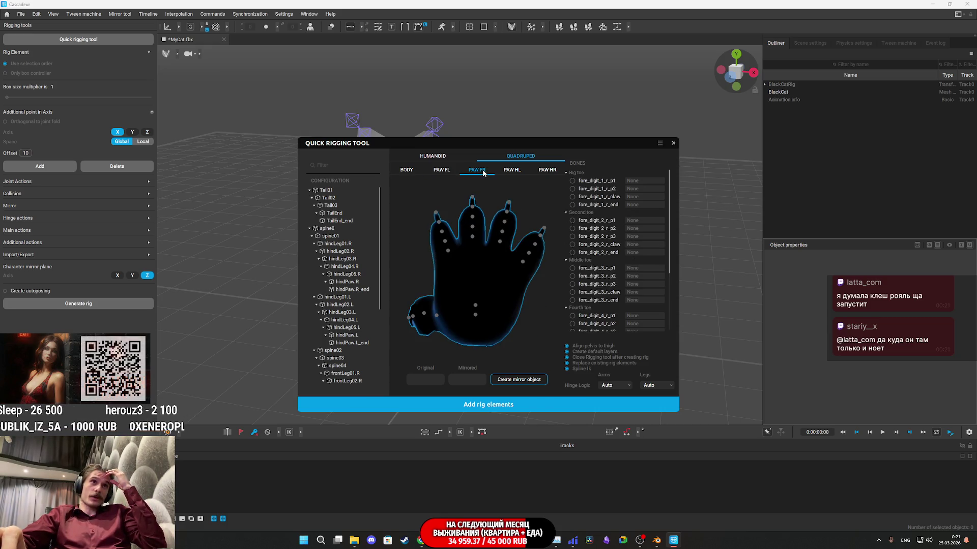
pyautogui.click(520, 173)
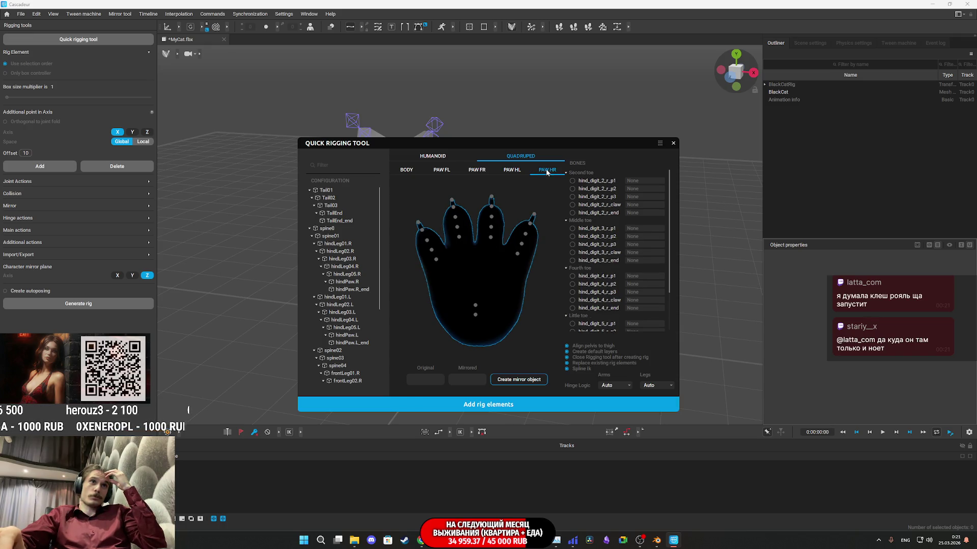
pyautogui.click(546, 171)
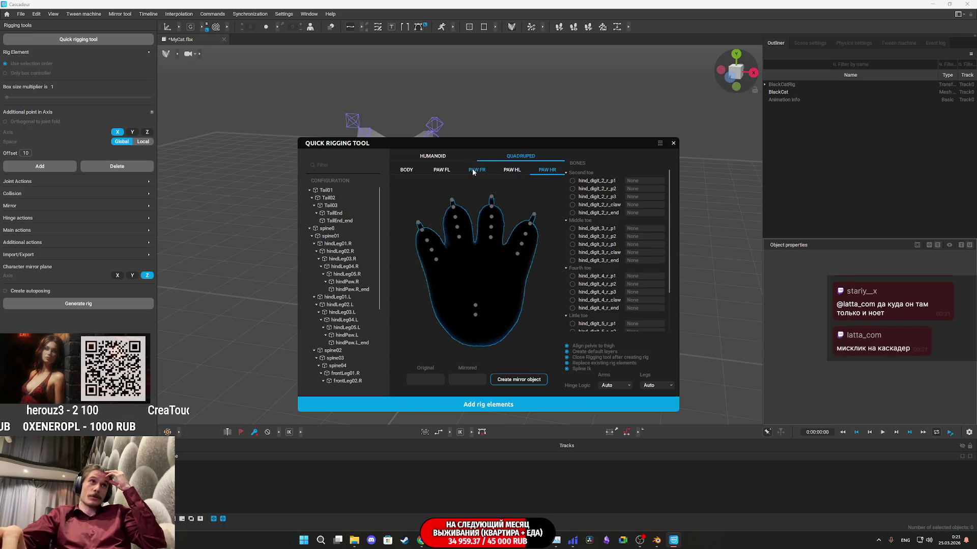
pyautogui.click(473, 171)
pyautogui.click(441, 170)
pyautogui.click(410, 171)
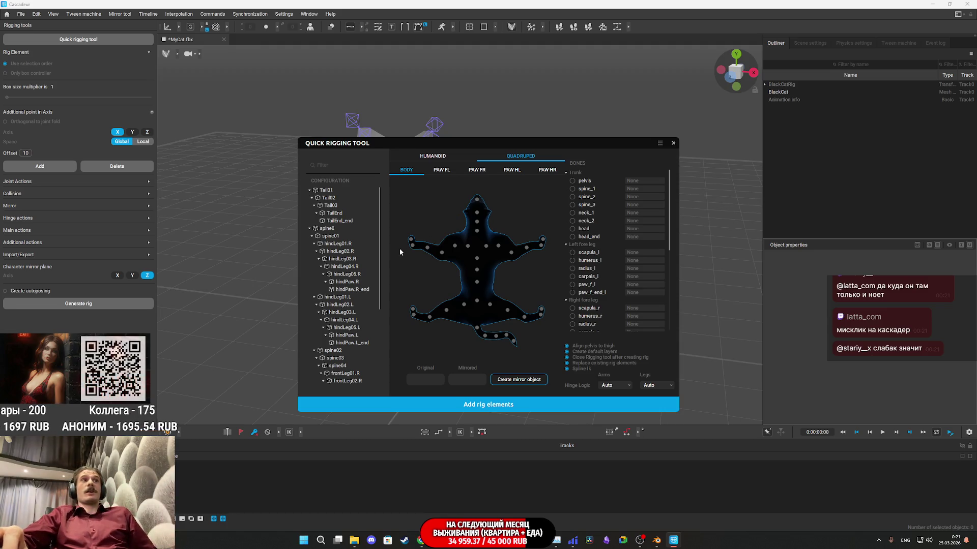
# Move the Quick Rigging Tool aside and orbit to a side view of the cat
pyautogui.moveTo(457, 143)
pyautogui.mouseDown()
pyautogui.moveTo(573, 191)
pyautogui.moveTo(626, 186)
pyautogui.mouseUp()
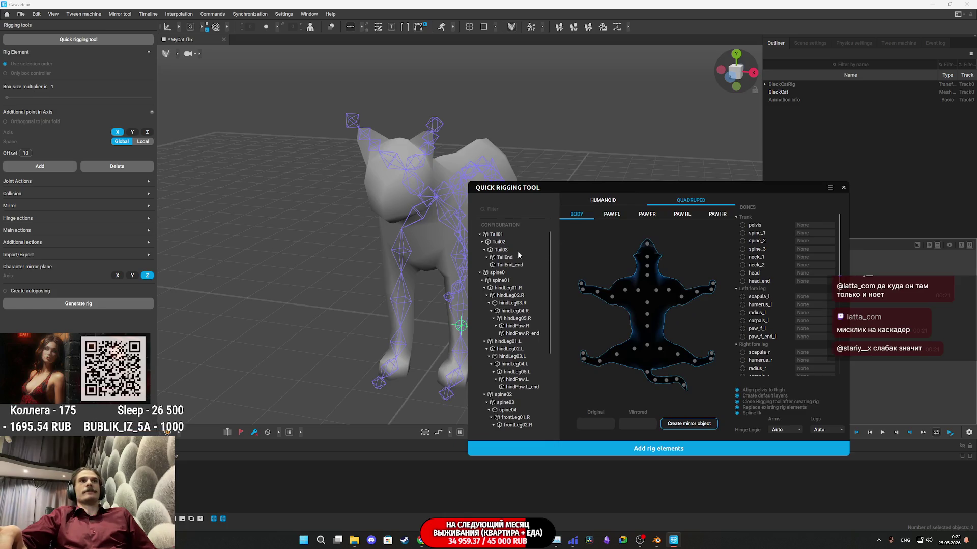
pyautogui.click(495, 234)
pyautogui.rightClick(610, 163)
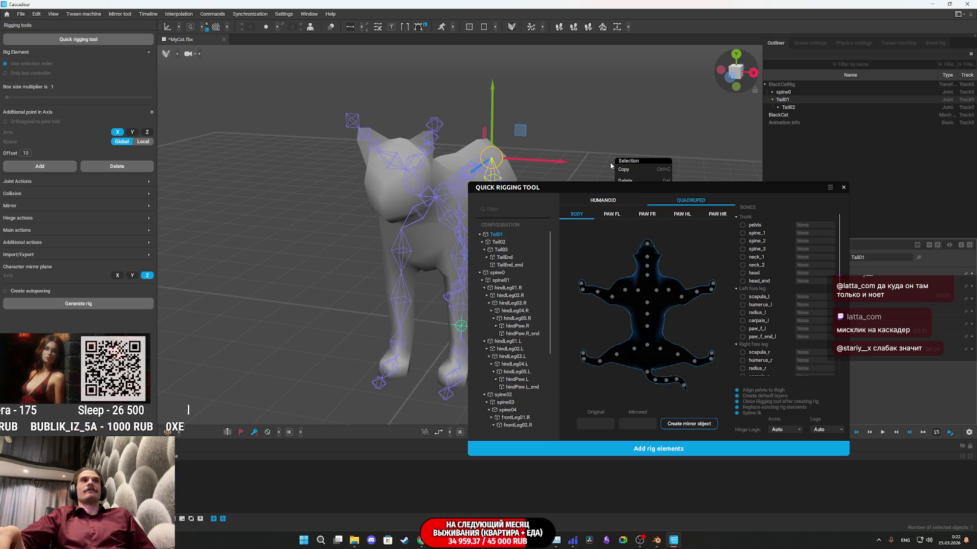
pyautogui.click(606, 154)
pyautogui.scroll(5, 553, 141)
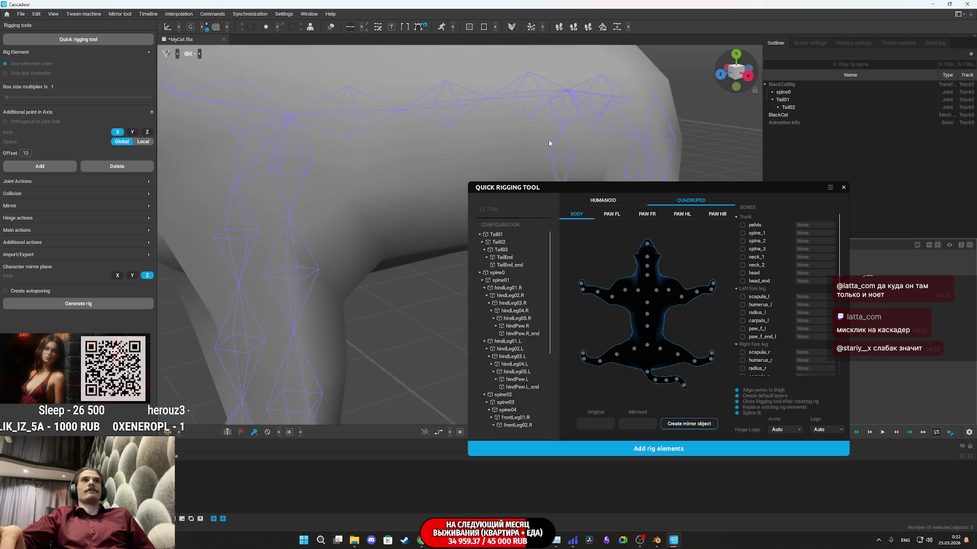
pyautogui.moveTo(552, 141)
pyautogui.mouseDown()
pyautogui.moveTo(475, 148)
pyautogui.moveTo(321, 209)
pyautogui.mouseUp()
# Map tail joints Tail01 through TailEnd_end onto the template's tail points, then select spine0
pyautogui.click(496, 234)
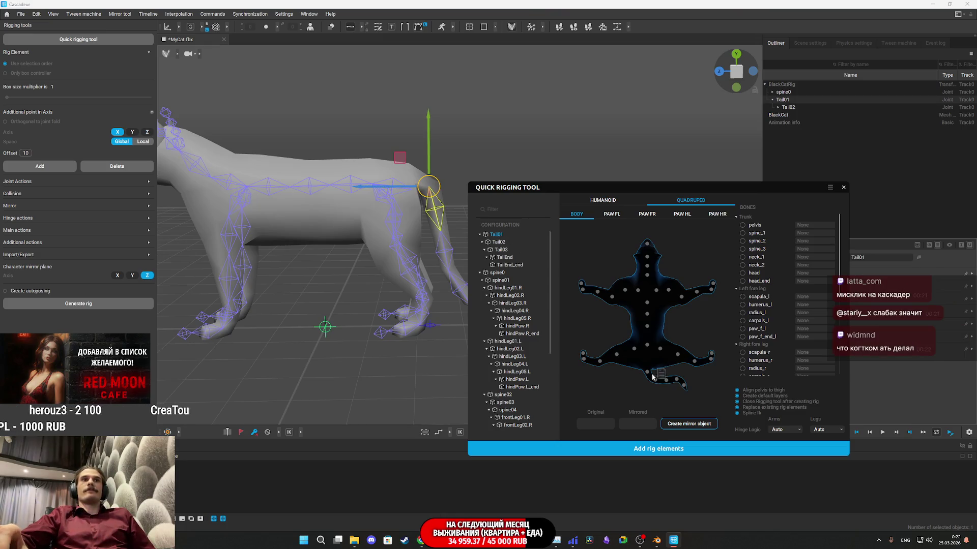
pyautogui.click(501, 242)
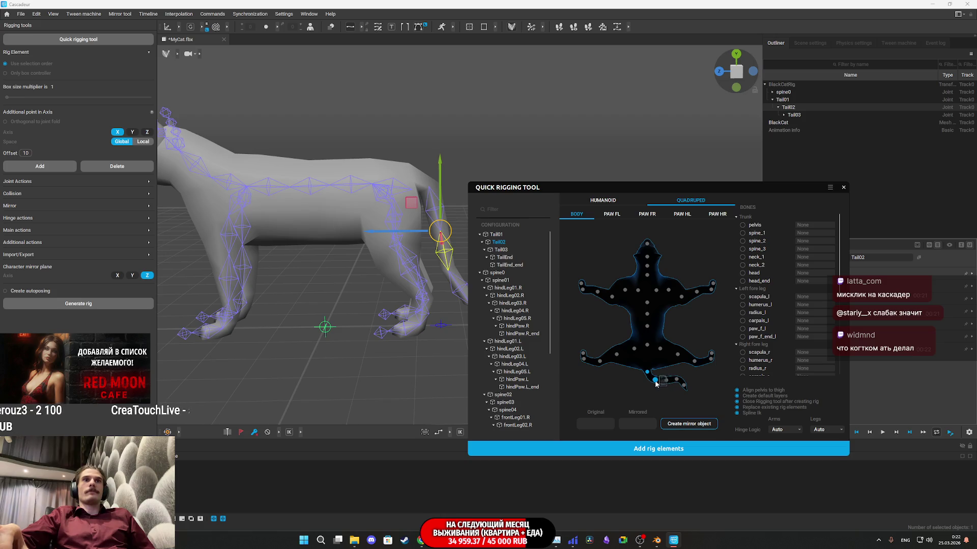
pyautogui.click(501, 250)
pyautogui.moveTo(503, 249); pyautogui.dragTo(635, 330)
pyautogui.moveTo(690, 369); pyautogui.dragTo(669, 383)
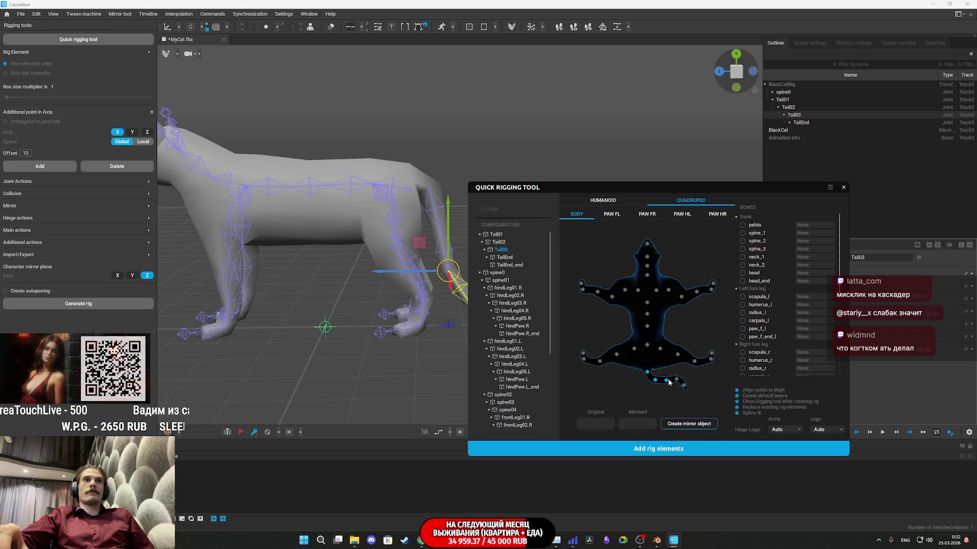
pyautogui.moveTo(507, 259); pyautogui.dragTo(570, 299)
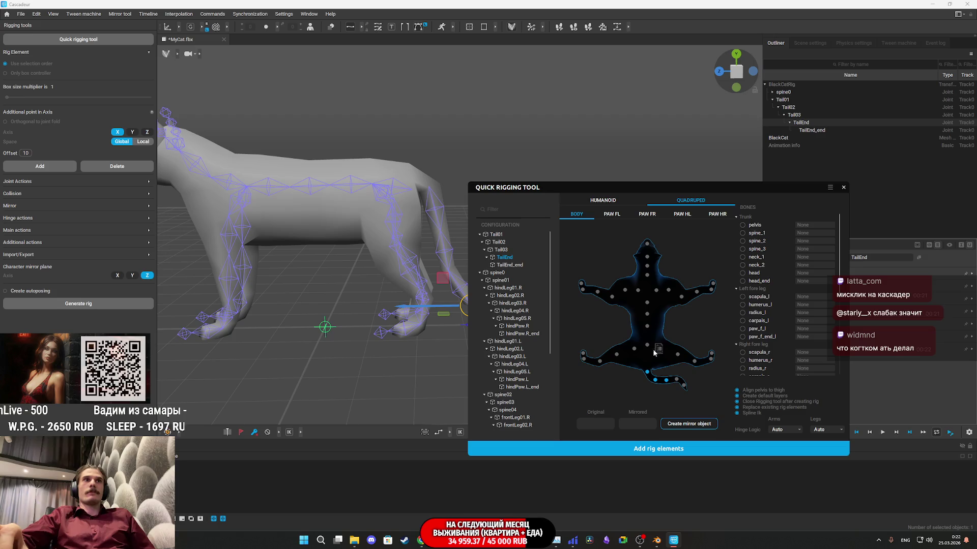
pyautogui.moveTo(513, 265); pyautogui.dragTo(651, 357)
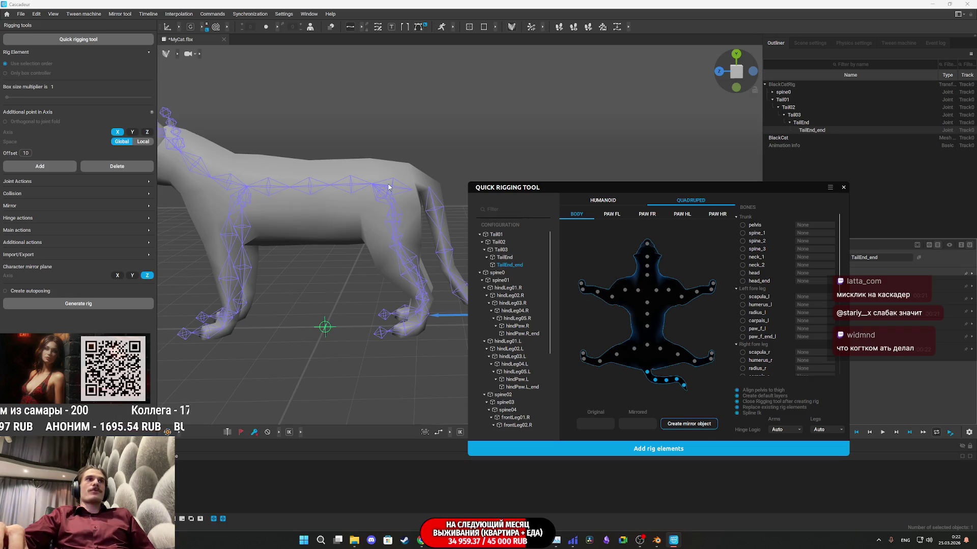
pyautogui.click(401, 178)
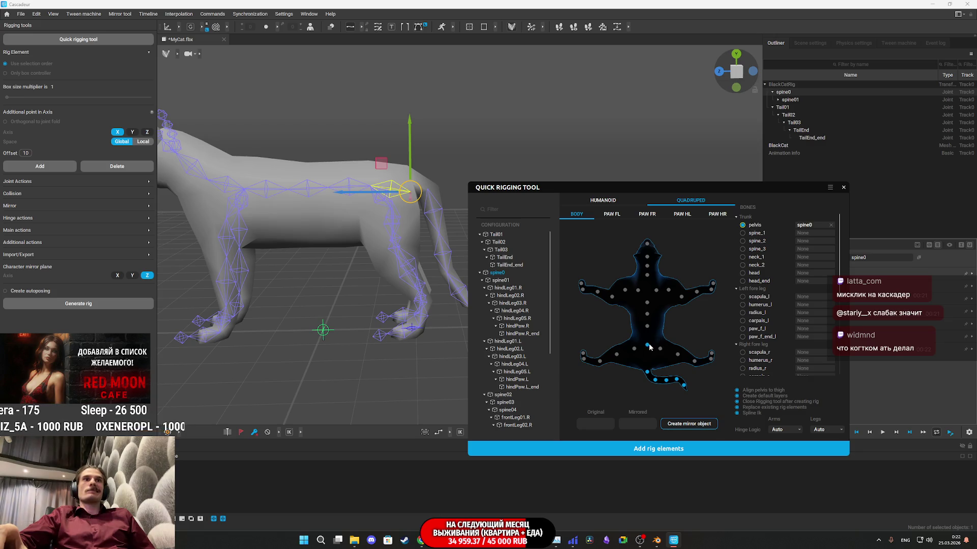
# Map spine01 and hindLeg01.R onto the quadruped diagram from a rear view
pyautogui.click(502, 280)
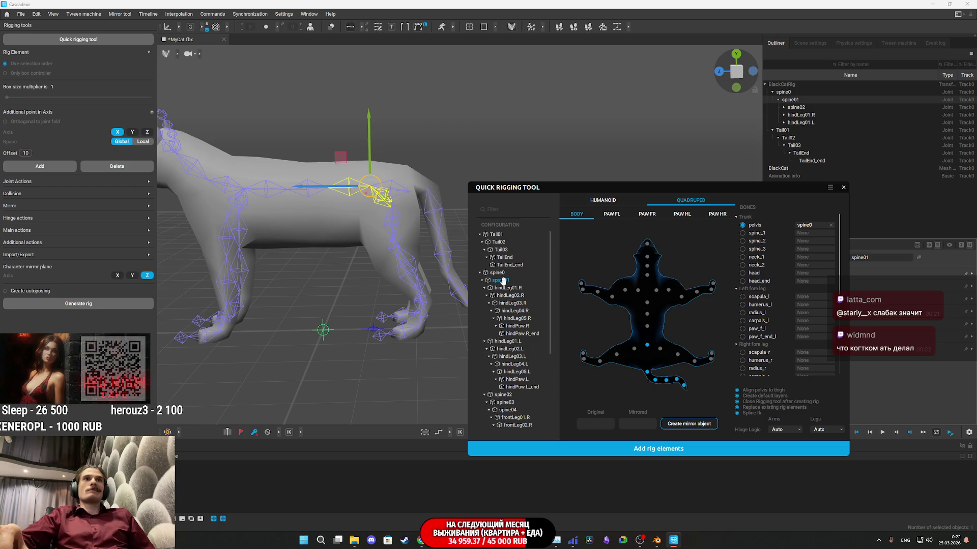
pyautogui.moveTo(501, 279); pyautogui.dragTo(597, 309)
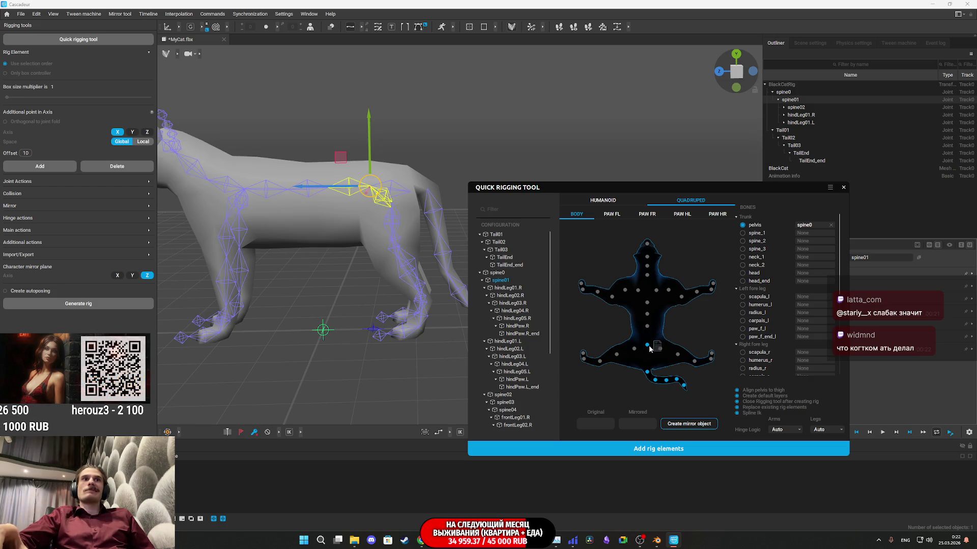
pyautogui.click(510, 287)
pyautogui.moveTo(437, 280)
pyautogui.mouseDown()
pyautogui.moveTo(312, 276)
pyautogui.moveTo(237, 295)
pyautogui.moveTo(285, 254)
pyautogui.mouseUp()
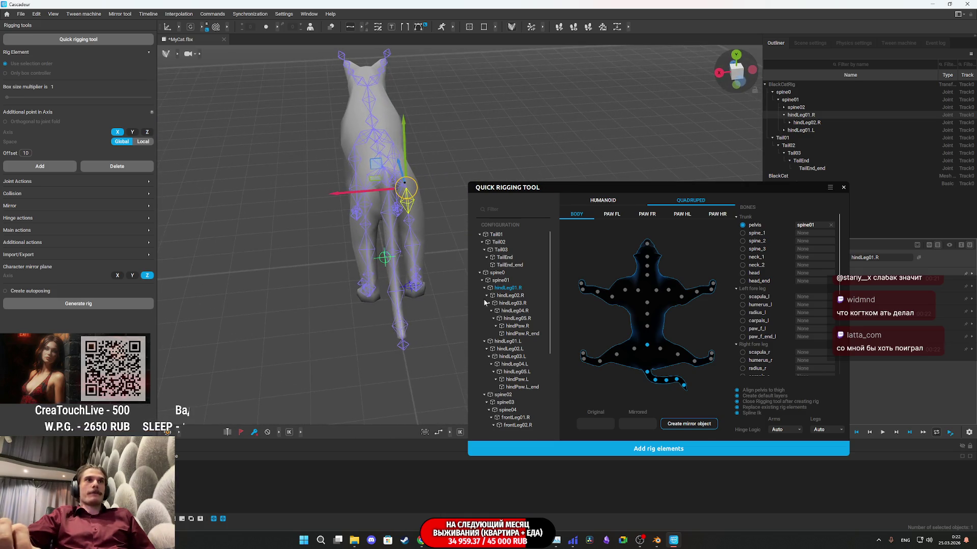
pyautogui.moveTo(512, 287); pyautogui.dragTo(661, 351)
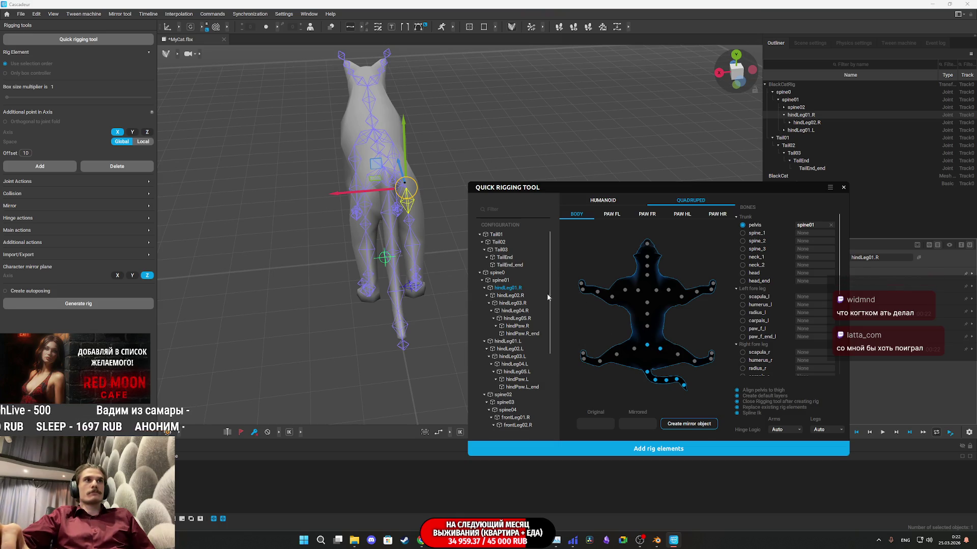
# Map the right hind leg joints hindLeg03.R, hindPaw.R and hindPaw.R_end onto the diagram
pyautogui.click(520, 294)
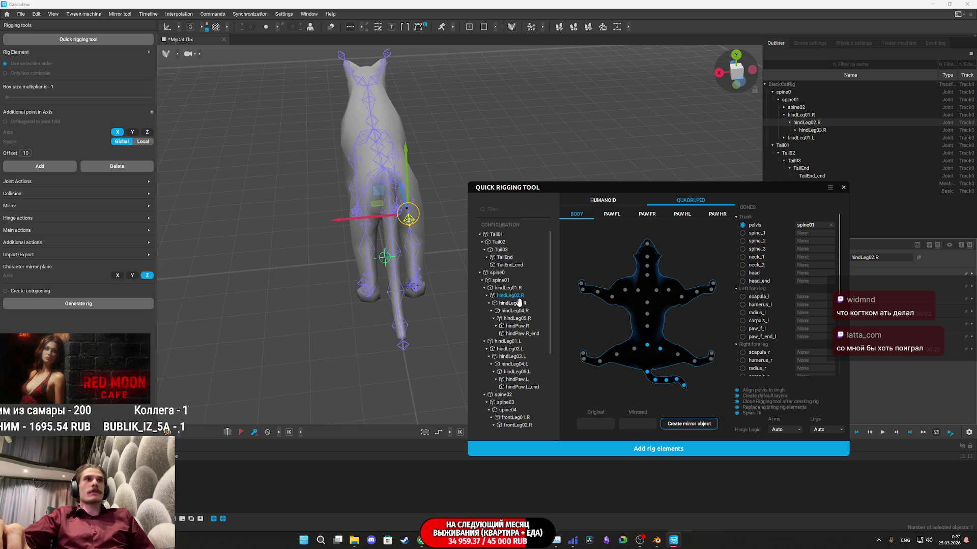
pyautogui.click(519, 303)
pyautogui.moveTo(516, 303)
pyautogui.mouseDown()
pyautogui.moveTo(649, 338)
pyautogui.moveTo(678, 356)
pyautogui.mouseUp()
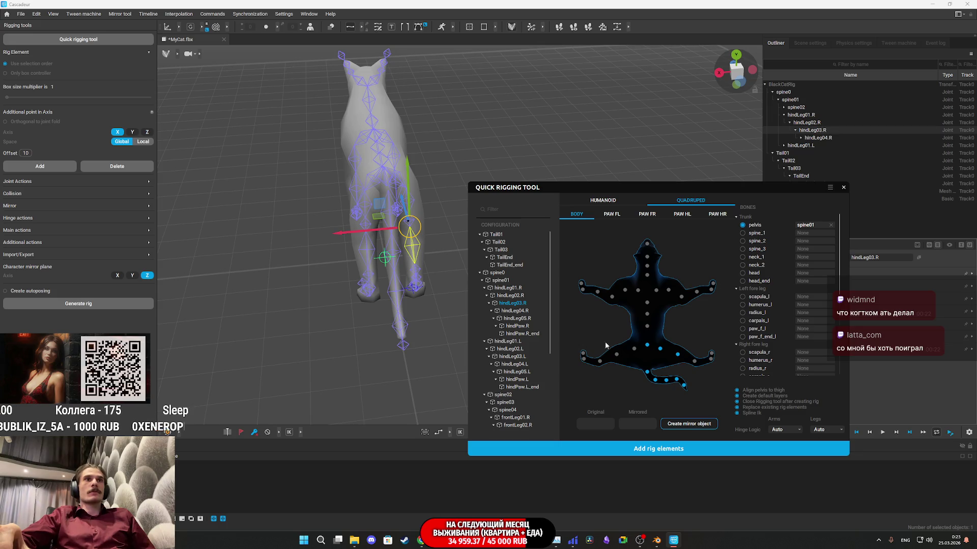
pyautogui.click(527, 311)
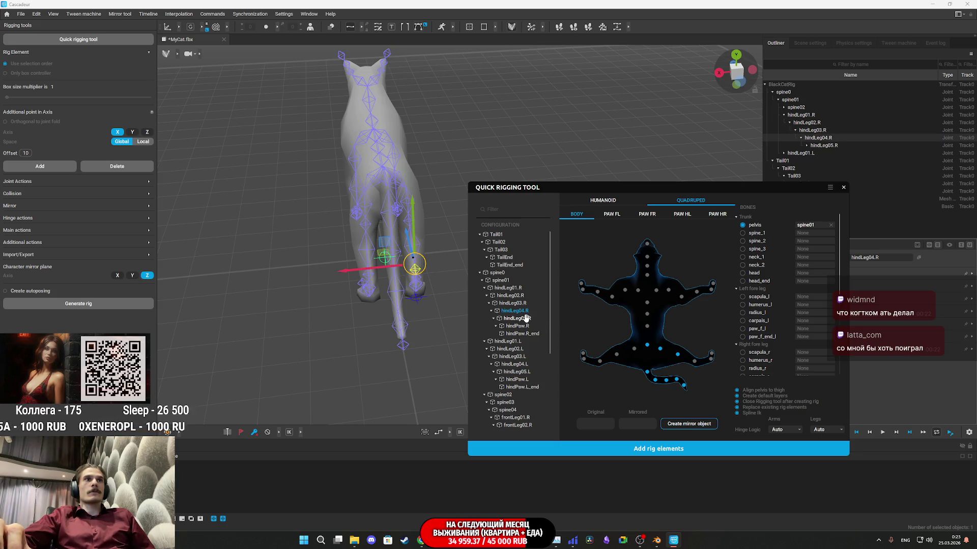
pyautogui.click(528, 318)
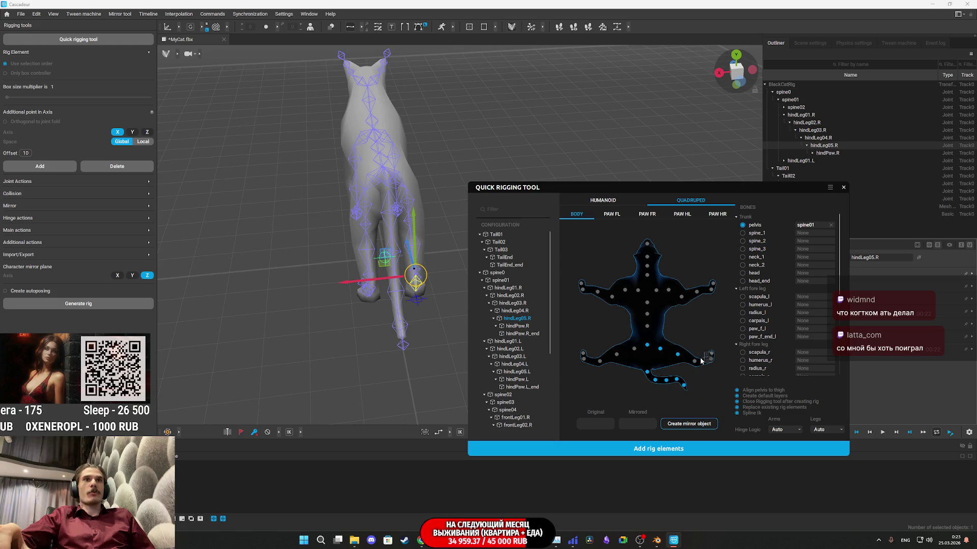
pyautogui.moveTo(525, 324); pyautogui.dragTo(712, 359)
pyautogui.moveTo(522, 333); pyautogui.dragTo(695, 358)
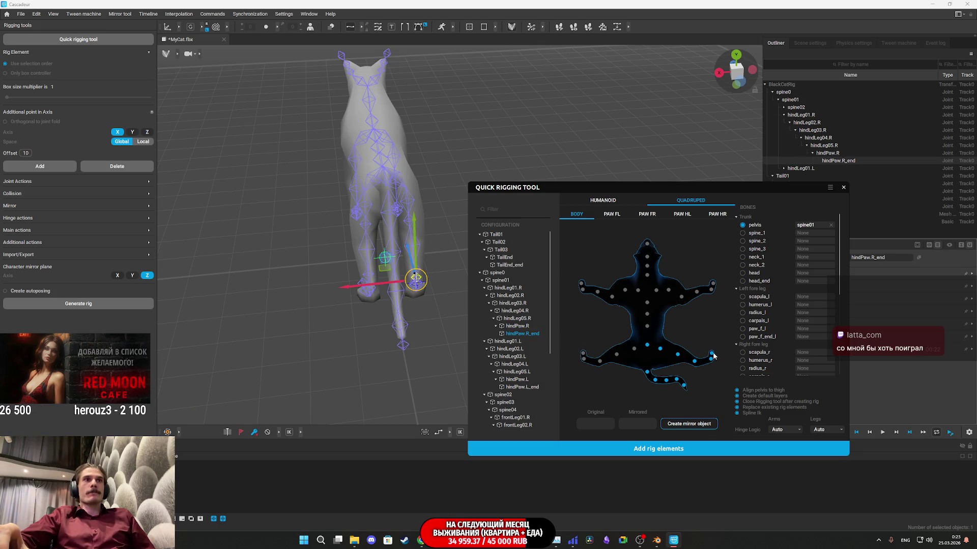
# Map the left hind leg joints hindLeg03.L, hindLeg05.L and hindPaw.L onto the diagram
pyautogui.click(513, 341)
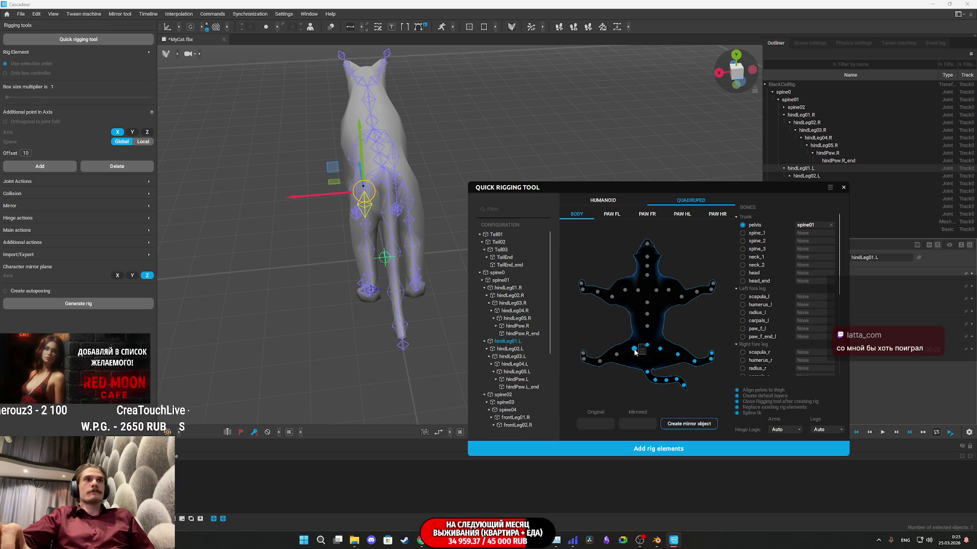
pyautogui.click(517, 348)
pyautogui.moveTo(511, 356); pyautogui.dragTo(617, 357)
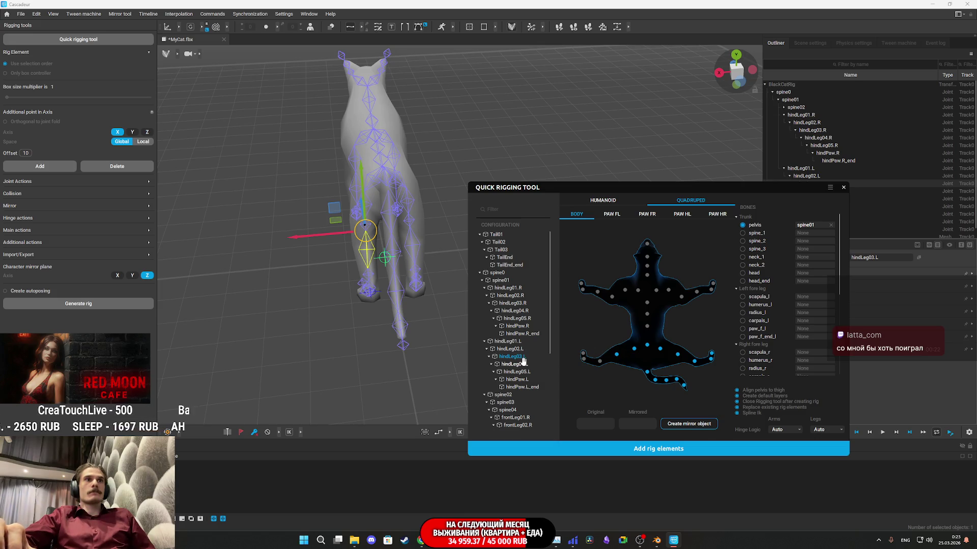
pyautogui.click(523, 362)
pyautogui.moveTo(519, 372); pyautogui.dragTo(602, 364)
pyautogui.moveTo(521, 379)
pyautogui.mouseDown()
pyautogui.moveTo(588, 361)
pyautogui.moveTo(580, 364)
pyautogui.mouseUp()
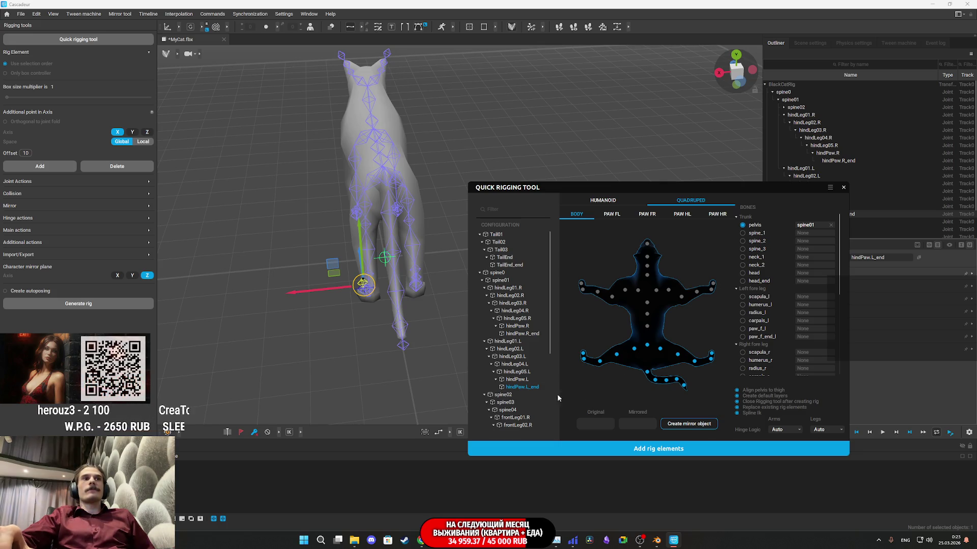
pyautogui.click(501, 394)
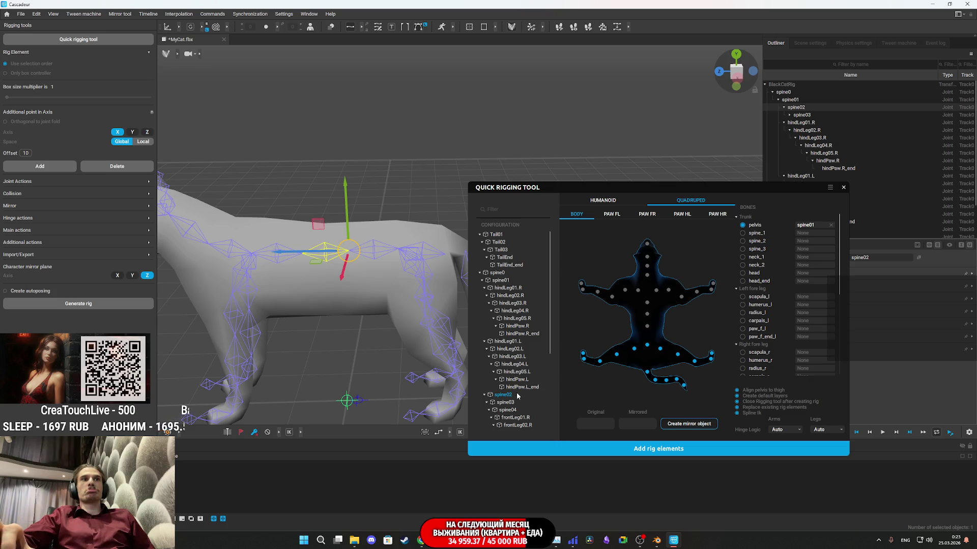
# Map spine02 and spine03 onto the diagram's spine_1 and next spine points
pyautogui.click(379, 255)
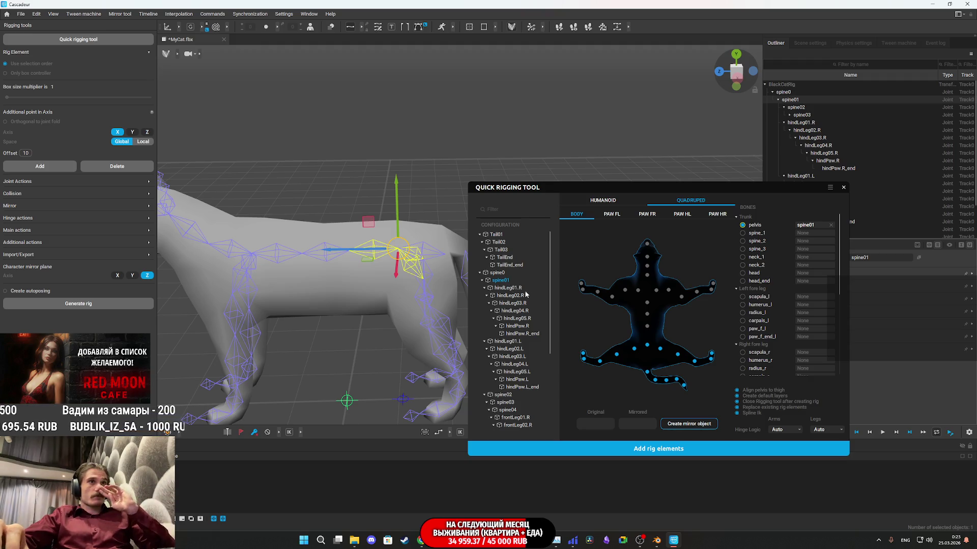
pyautogui.moveTo(503, 394); pyautogui.dragTo(617, 355)
pyautogui.moveTo(651, 327); pyautogui.dragTo(647, 326)
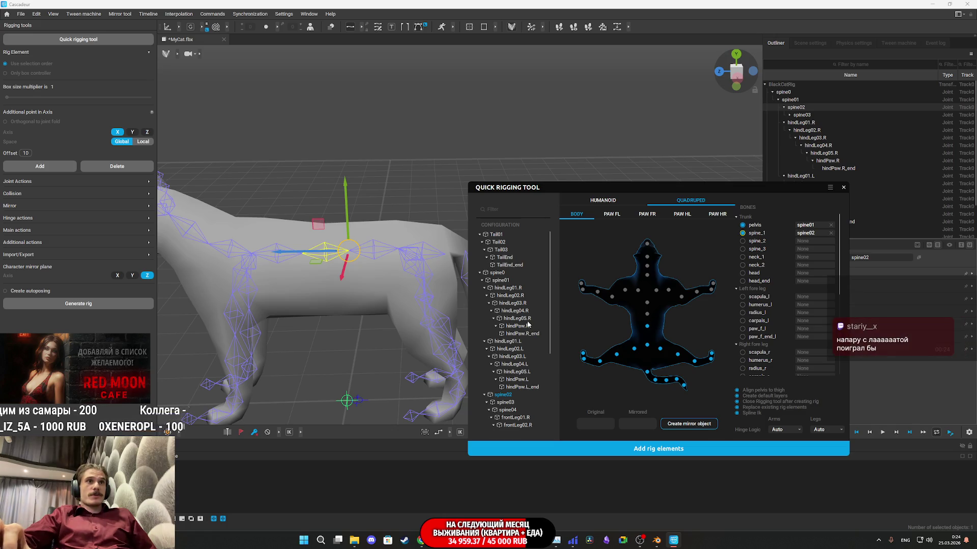
pyautogui.moveTo(521, 402)
pyautogui.mouseDown()
pyautogui.moveTo(648, 315)
pyautogui.moveTo(508, 409)
pyautogui.moveTo(656, 321)
pyautogui.moveTo(650, 307)
pyautogui.mouseUp()
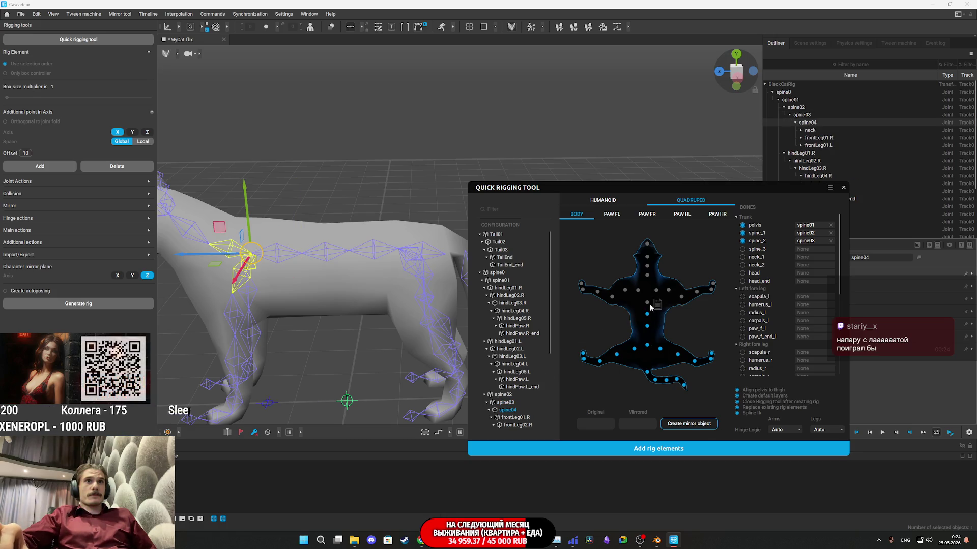
# Assign frontLeg01.R to the right scapula point and frontLeg02.R to the right radius point
pyautogui.scroll(-3, 529, 352)
pyautogui.click(519, 330)
pyautogui.moveTo(284, 300); pyautogui.dragTo(319, 344)
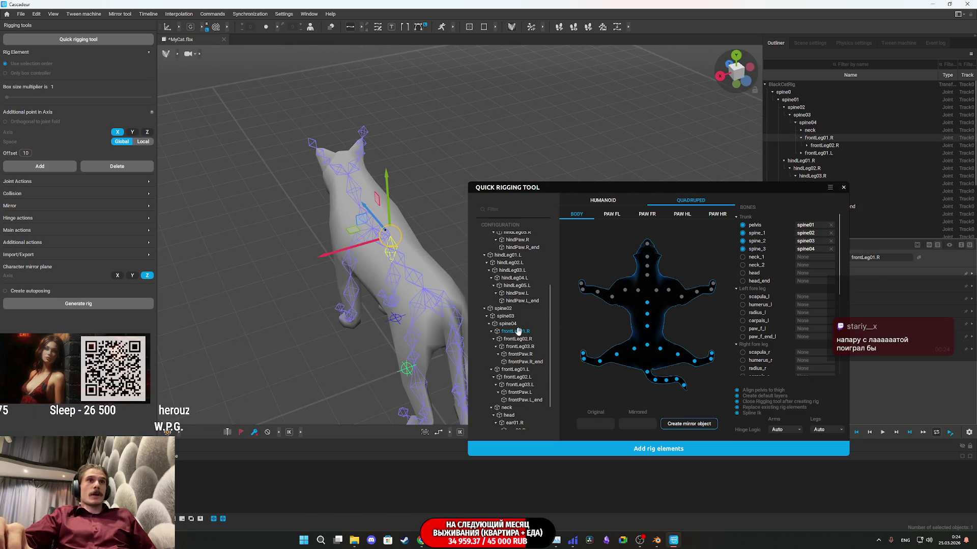
pyautogui.click(657, 291)
pyautogui.click(524, 338)
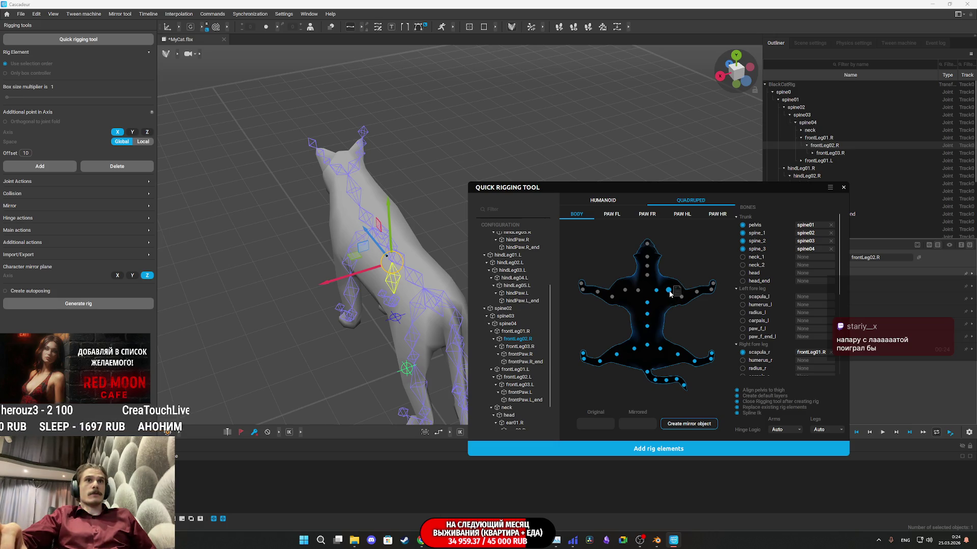
pyautogui.click(681, 298)
# Orbit to a front view of the cat and select its spine04 joint
pyautogui.moveTo(325, 300)
pyautogui.mouseDown()
pyautogui.moveTo(298, 300)
pyautogui.moveTo(384, 309)
pyautogui.moveTo(417, 284)
pyautogui.mouseUp()
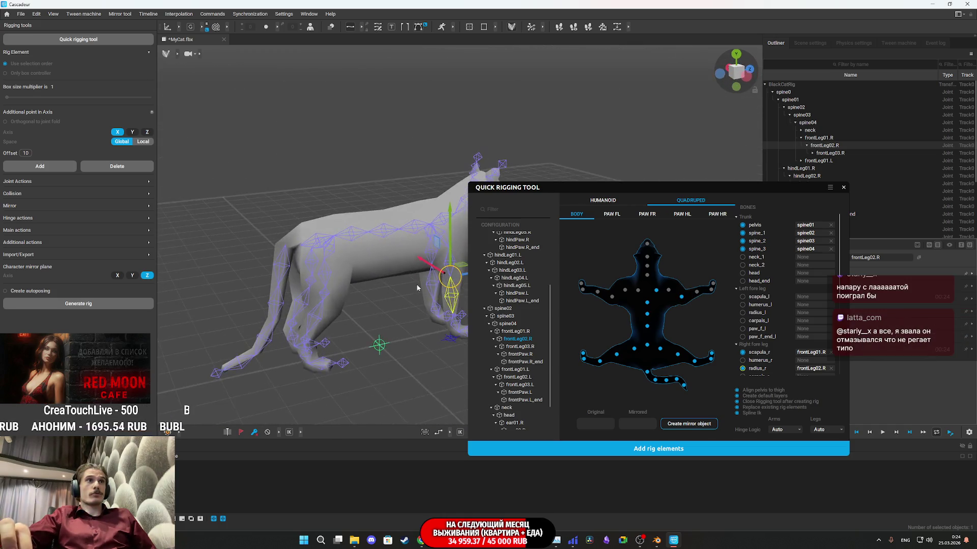
pyautogui.scroll(5, 356, 300)
pyautogui.scroll(-5, 302, 320)
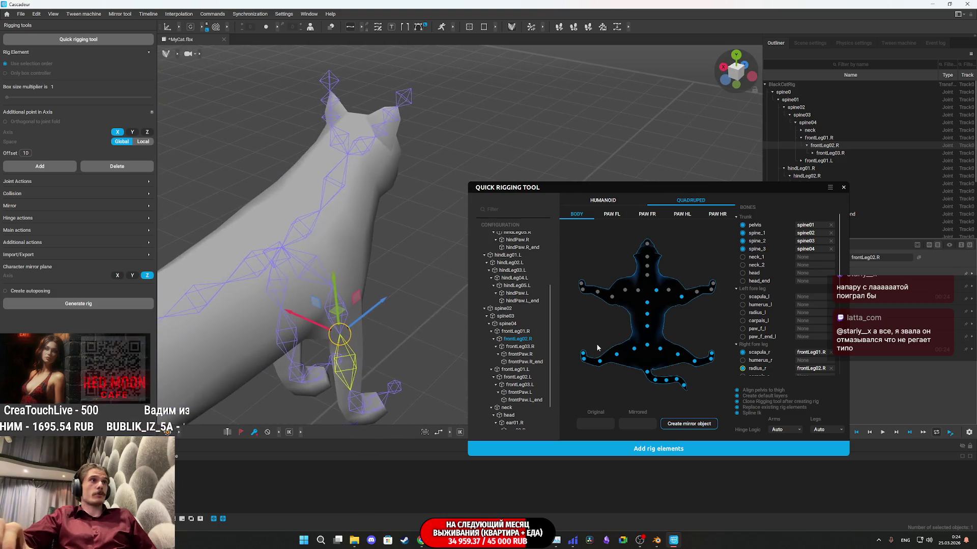
pyautogui.moveTo(405, 277)
pyautogui.mouseDown()
pyautogui.moveTo(407, 294)
pyautogui.moveTo(390, 281)
pyautogui.mouseUp()
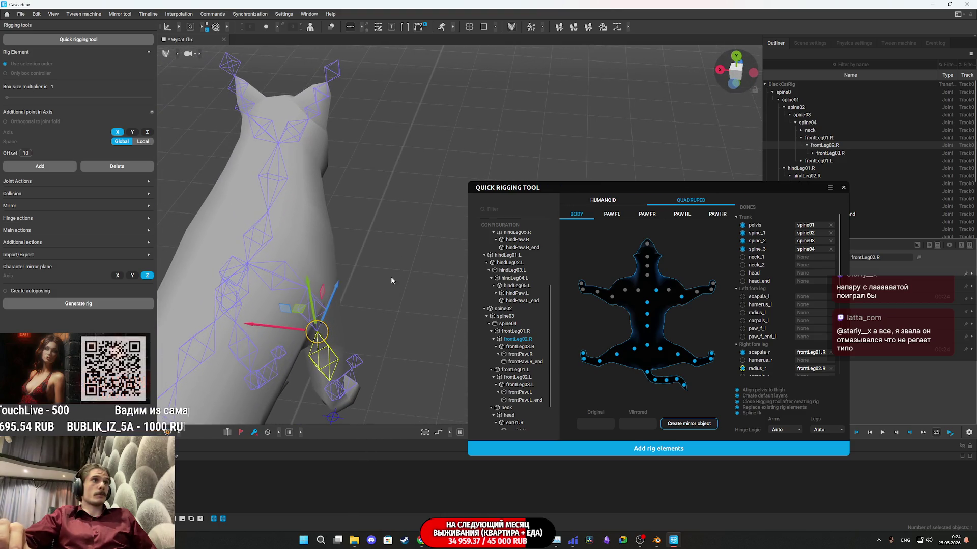
pyautogui.click(286, 280)
pyautogui.moveTo(286, 280); pyautogui.dragTo(392, 270)
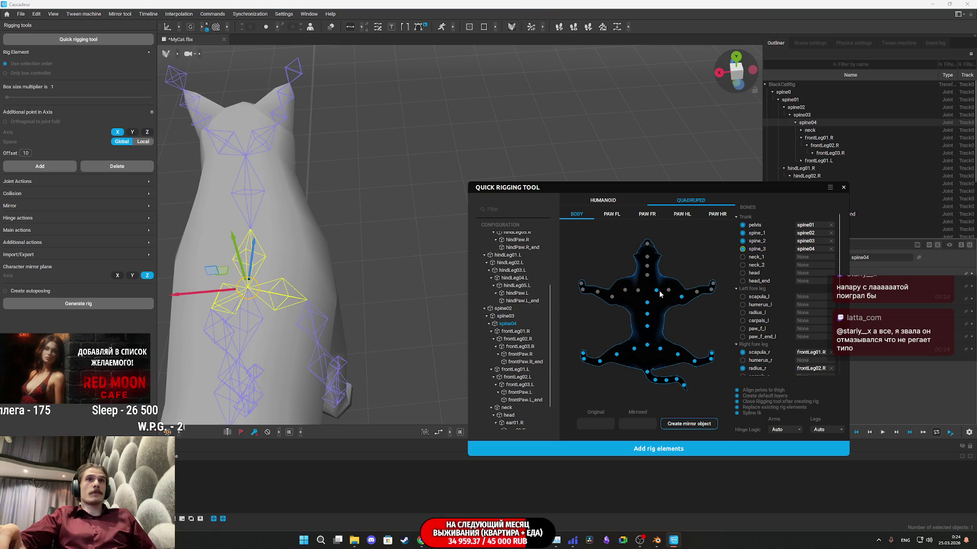
# Clear the scapula_r slot and reassign frontLeg02.R to the right radius point
pyautogui.scroll(-5, 818, 331)
pyautogui.scroll(1, 811, 331)
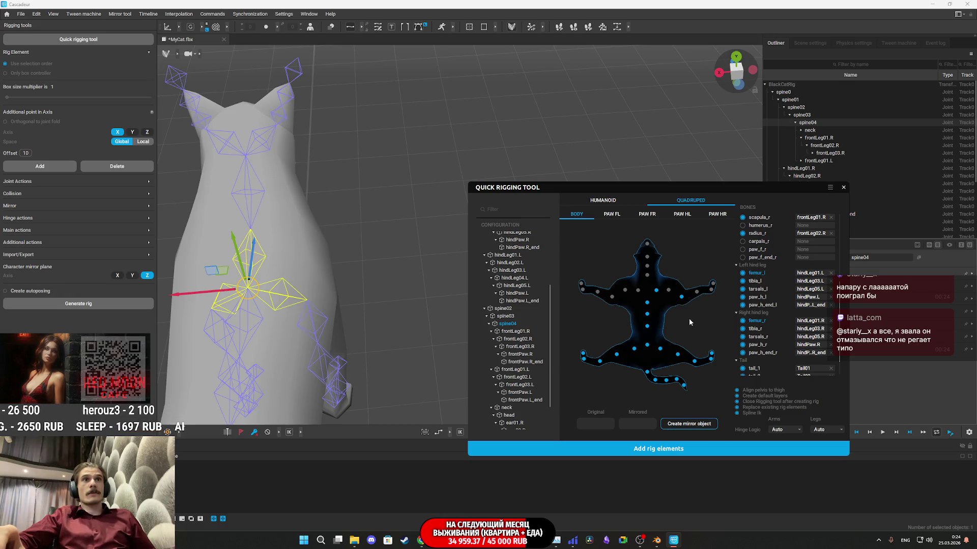
pyautogui.scroll(-2, 791, 307)
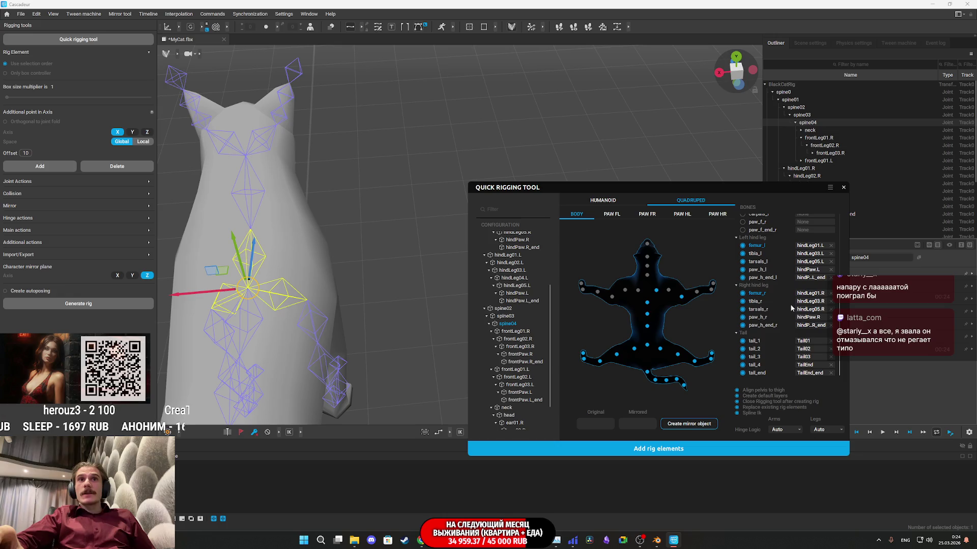
pyautogui.scroll(2, 787, 333)
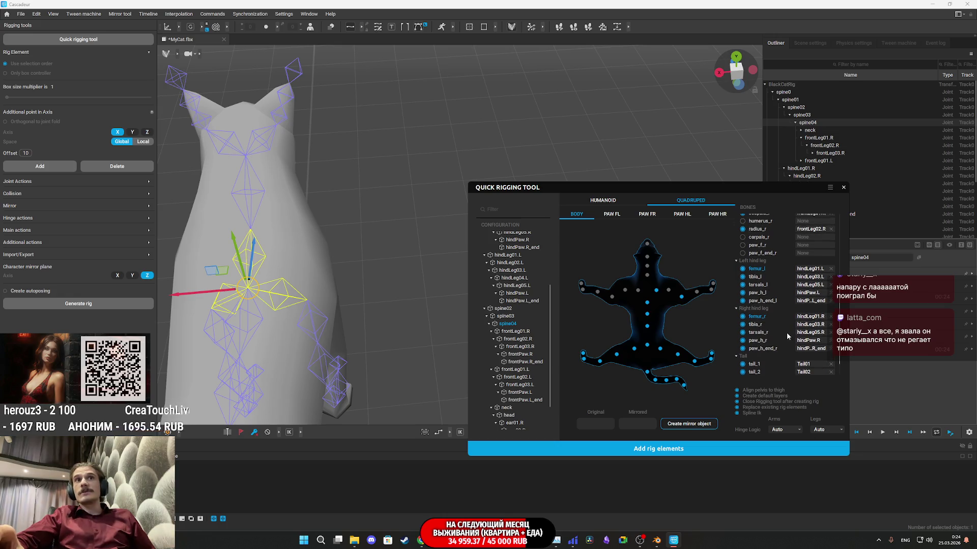
pyautogui.scroll(2, 787, 332)
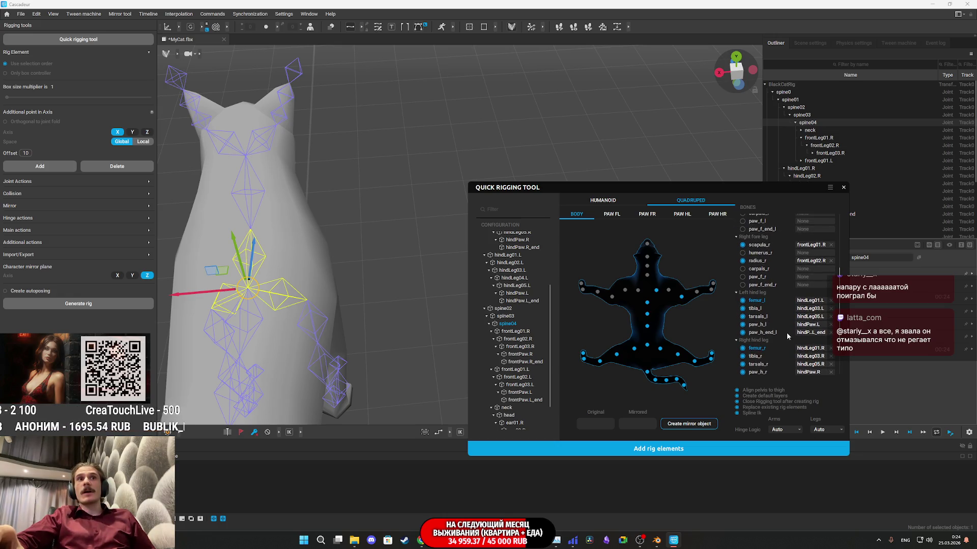
pyautogui.scroll(2, 791, 329)
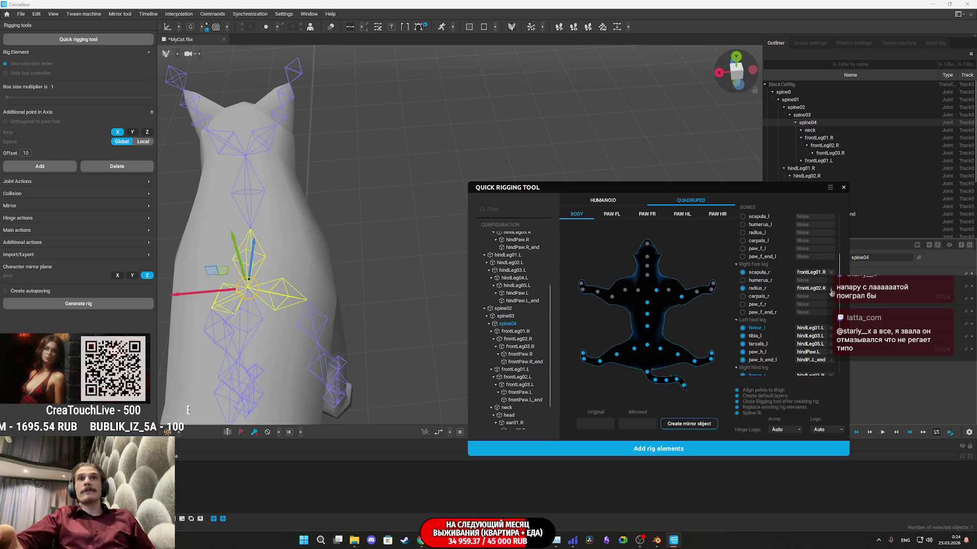
pyautogui.click(830, 274)
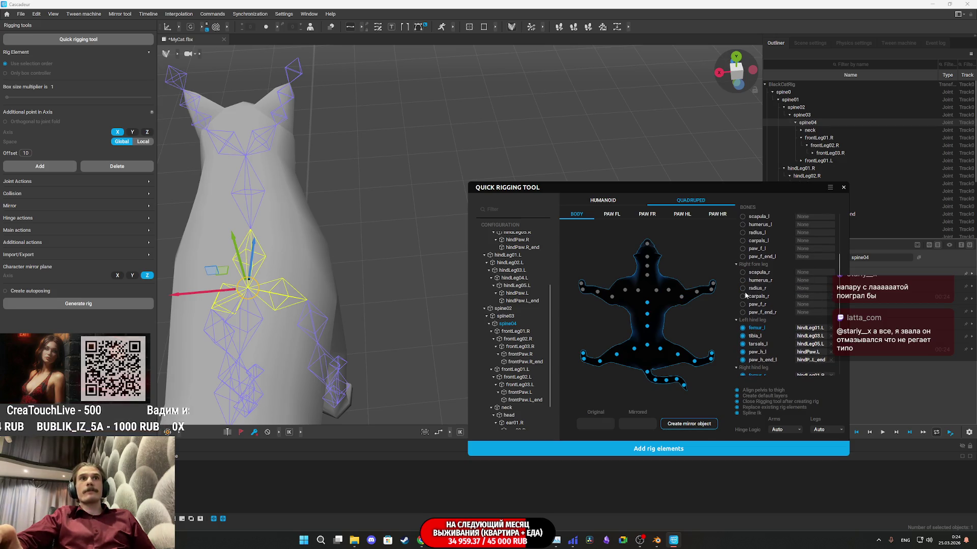
pyautogui.click(309, 313)
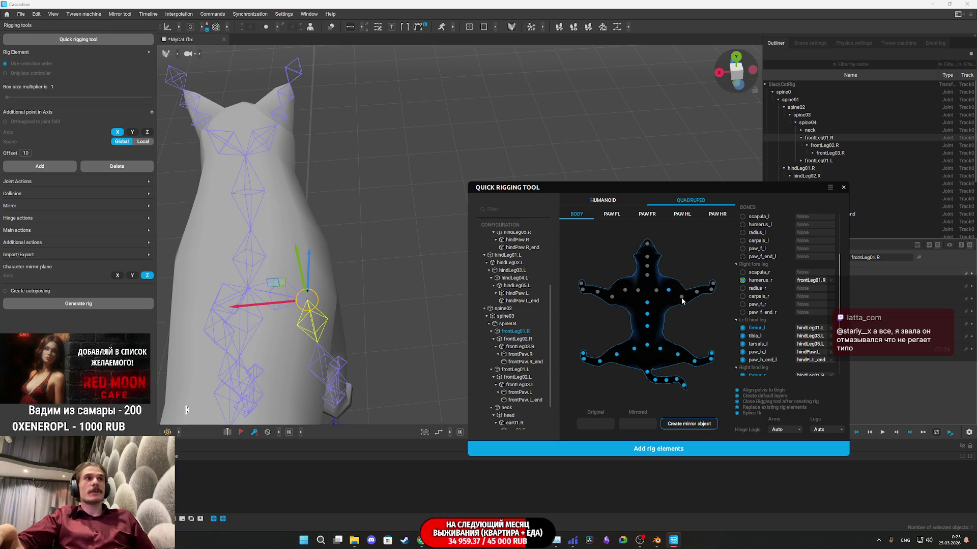
pyautogui.click(319, 359)
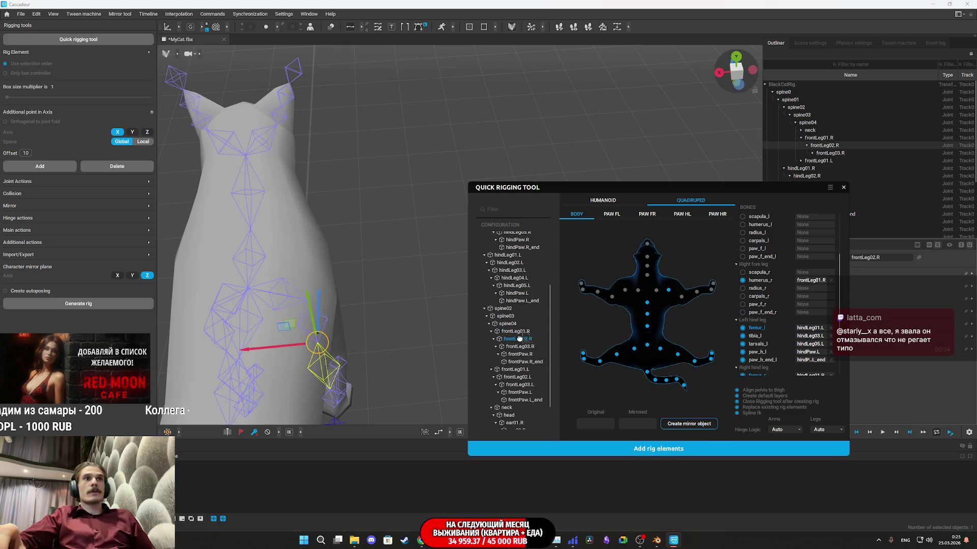
pyautogui.click(682, 297)
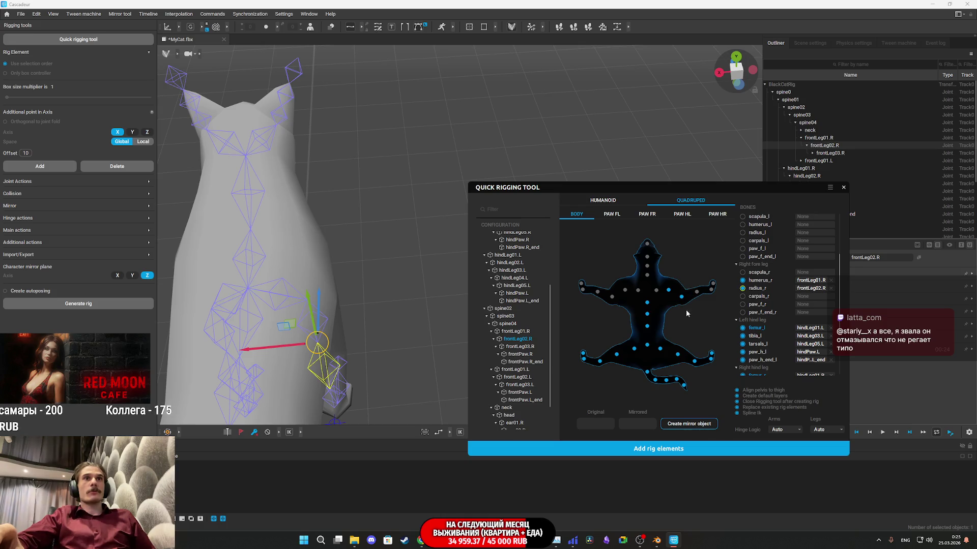
# Pick frontLeg03.R, frontPaw.R and frontPaw.R_end for the right fore leg
pyautogui.moveTo(410, 385); pyautogui.dragTo(407, 277)
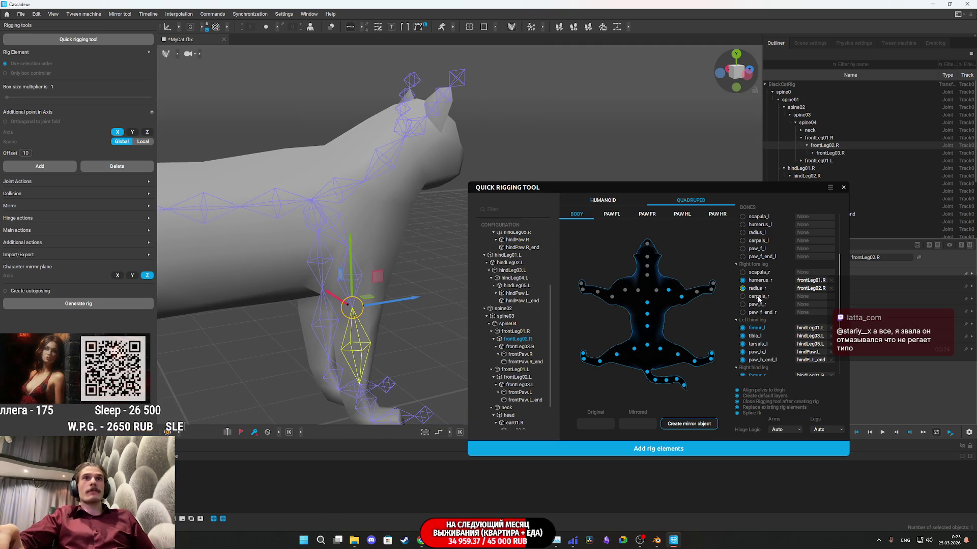
pyautogui.click(525, 346)
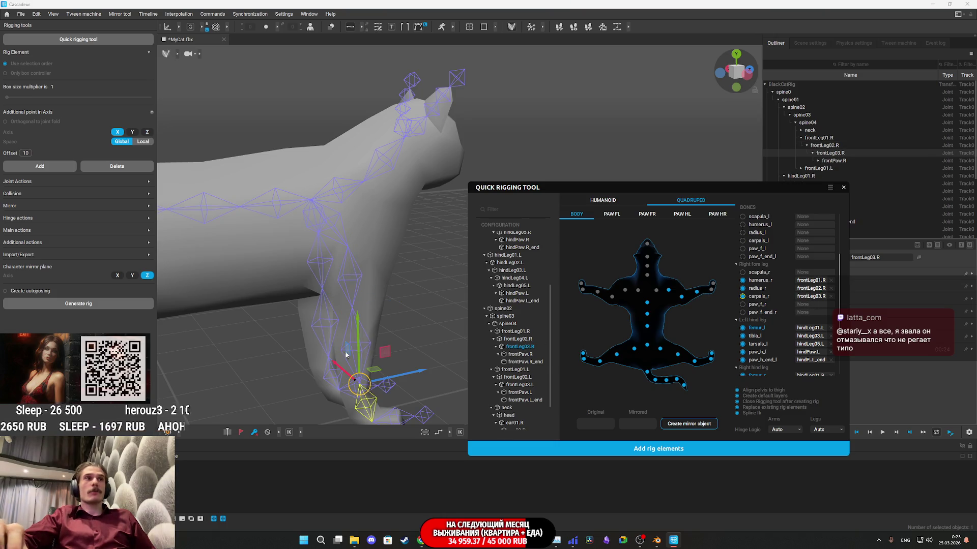
pyautogui.click(375, 331)
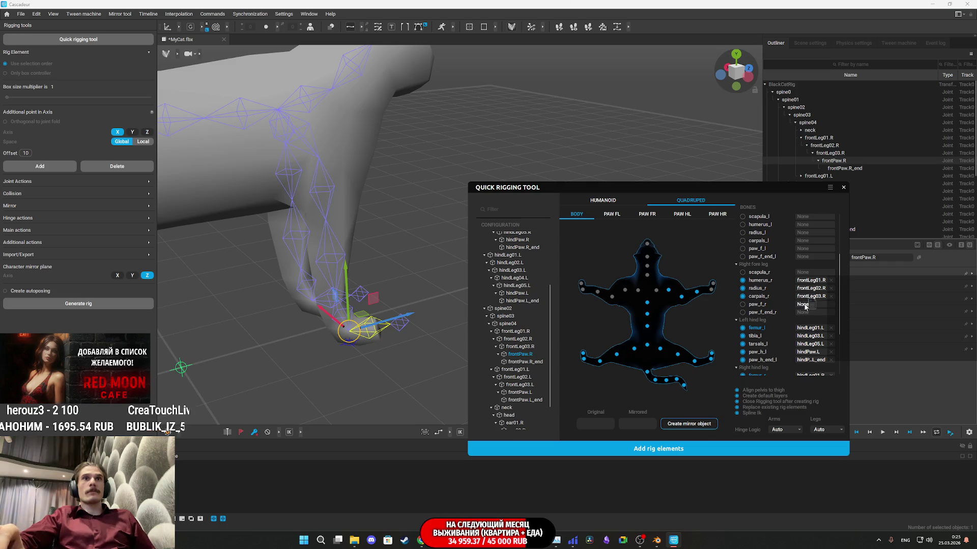
pyautogui.click(530, 362)
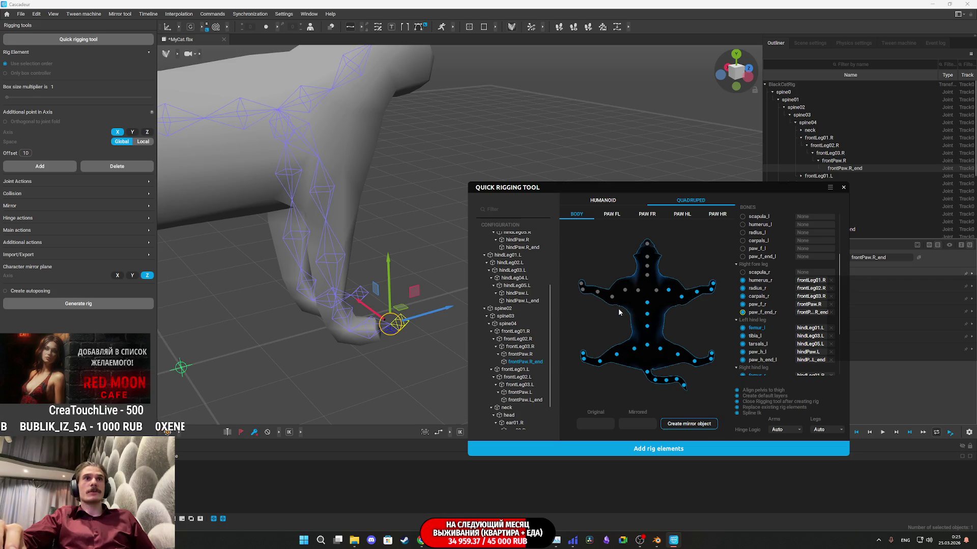
# Map frontLeg01.L, frontLeg02.L, frontLeg03.L, frontPaw.L and frontPaw.L_end to the left fore leg
pyautogui.click(518, 369)
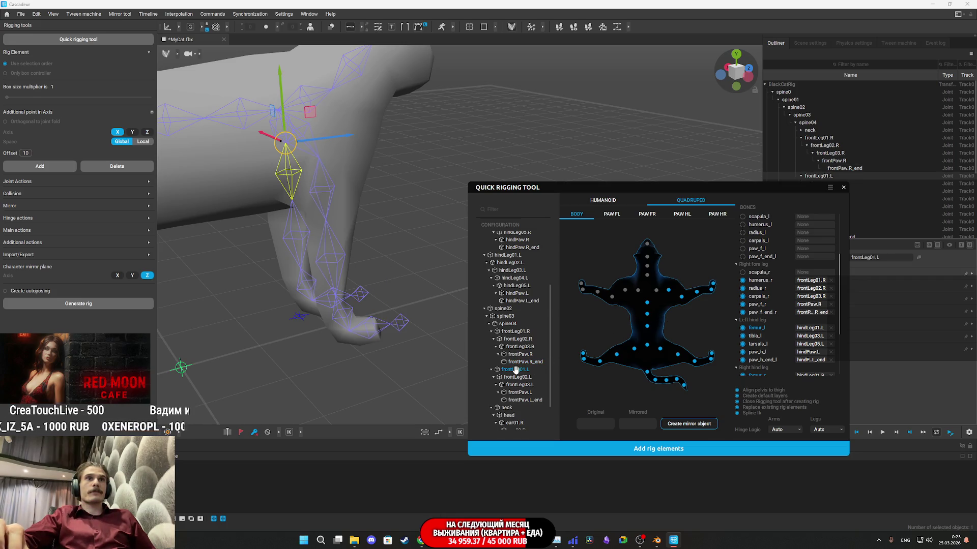
pyautogui.moveTo(515, 370)
pyautogui.mouseDown()
pyautogui.moveTo(643, 298)
pyautogui.moveTo(635, 294)
pyautogui.mouseUp()
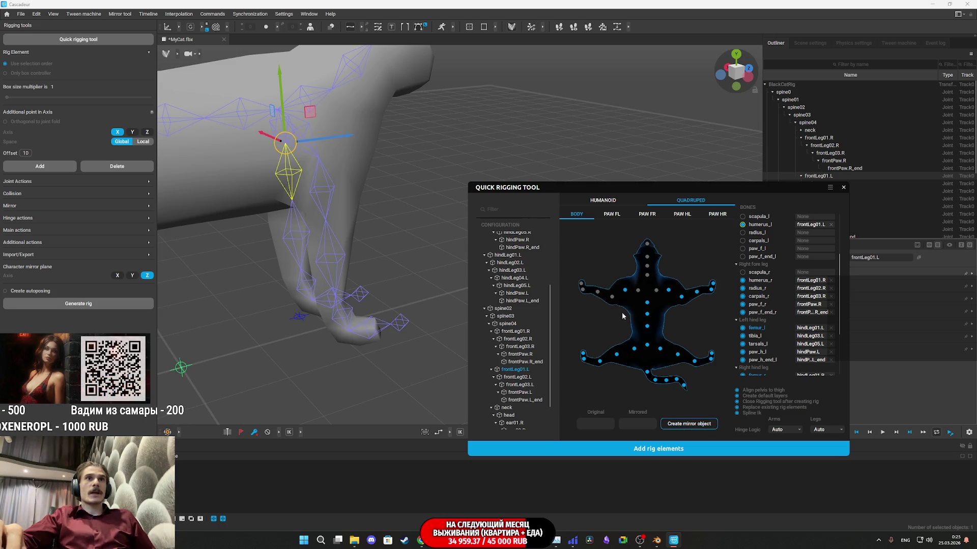
pyautogui.click(520, 377)
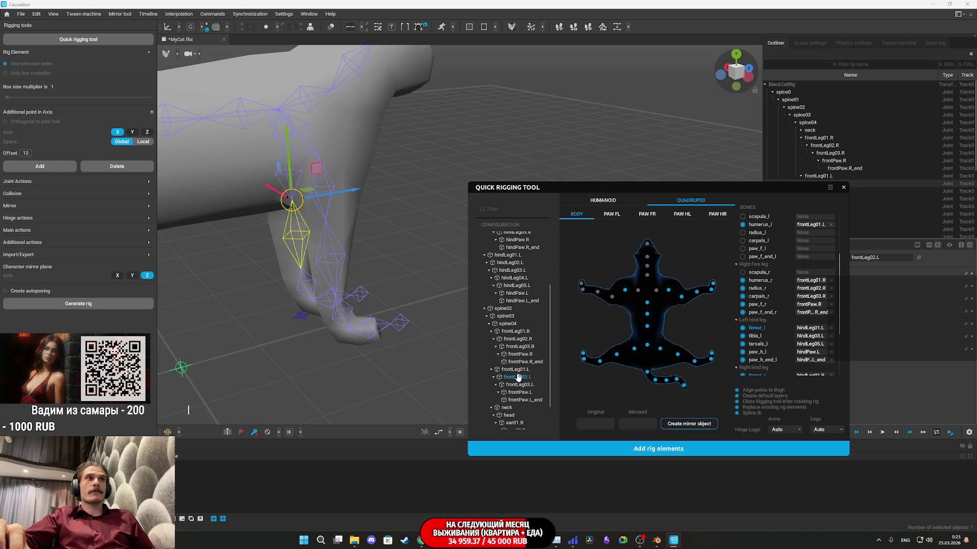
pyautogui.click(526, 386)
pyautogui.click(522, 393)
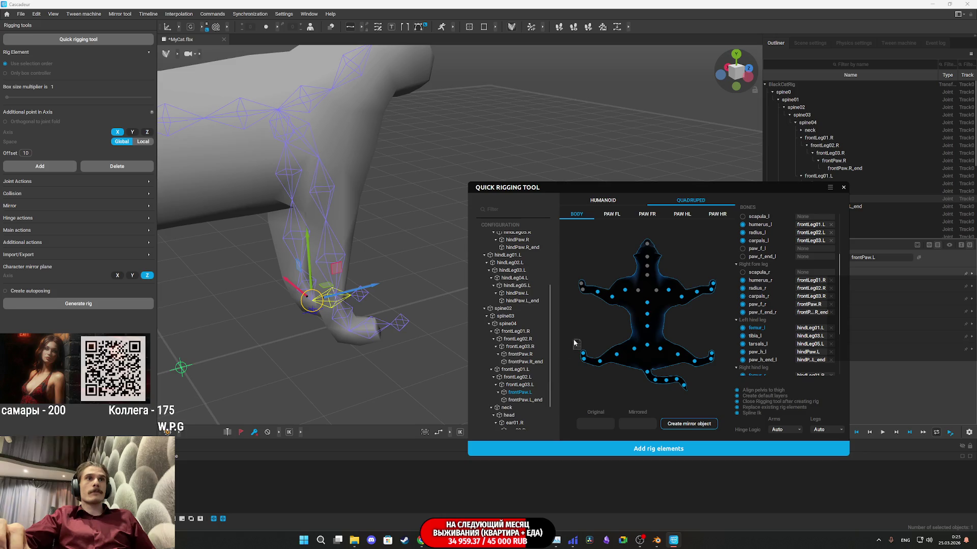
pyautogui.click(584, 290)
pyautogui.click(524, 400)
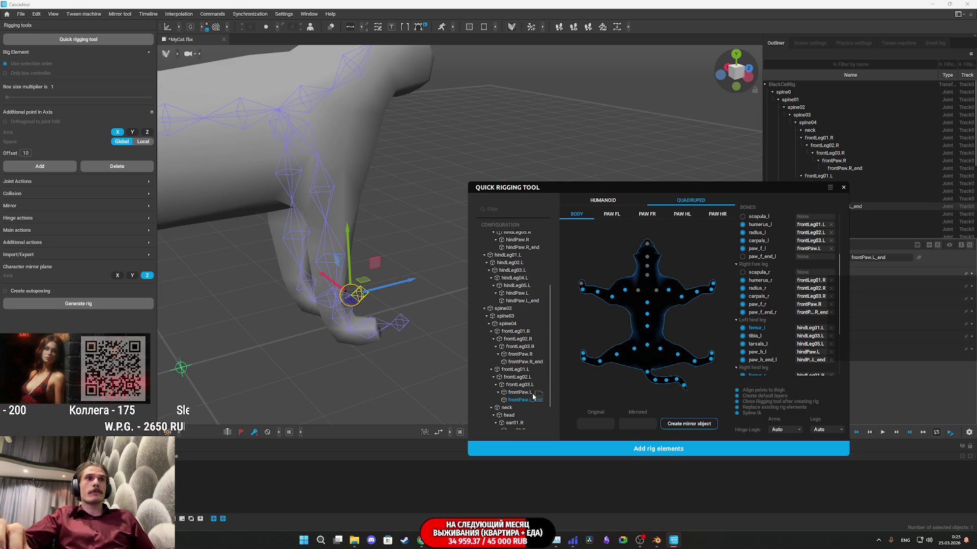
pyautogui.click(582, 285)
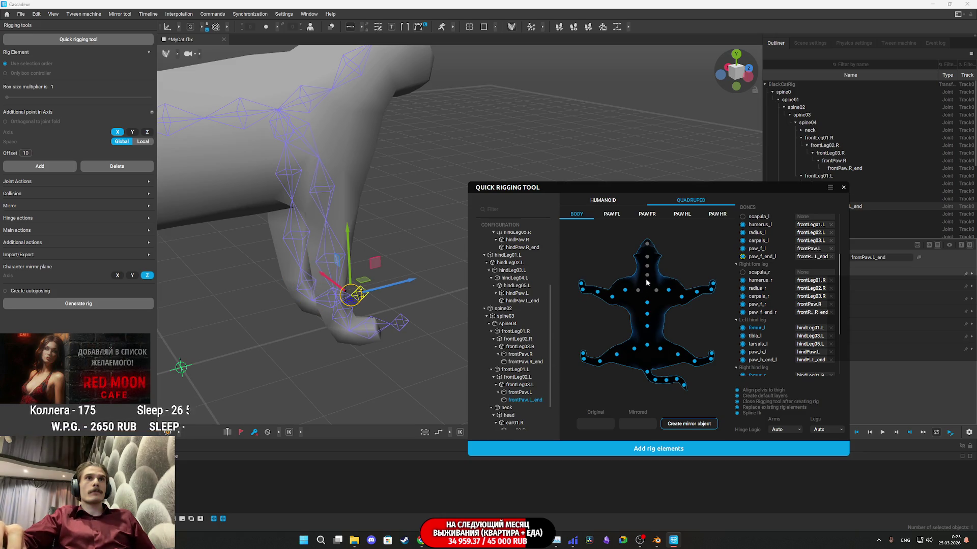
pyautogui.moveTo(381, 204); pyautogui.dragTo(388, 206)
pyautogui.scroll(-3, 388, 206)
# Fill the neck and head slots in the trunk, then add the rig elements to create Rig(0)
pyautogui.click(323, 174)
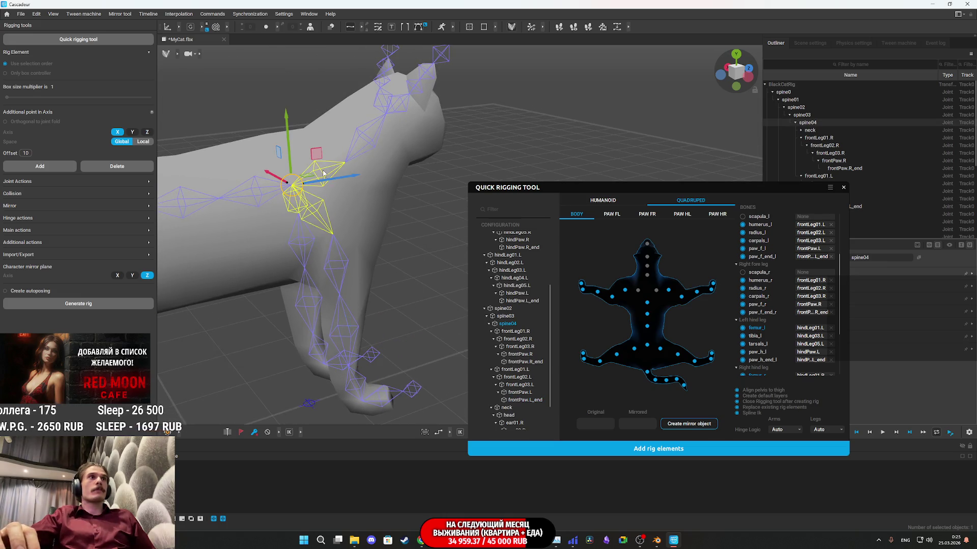
pyautogui.click(353, 145)
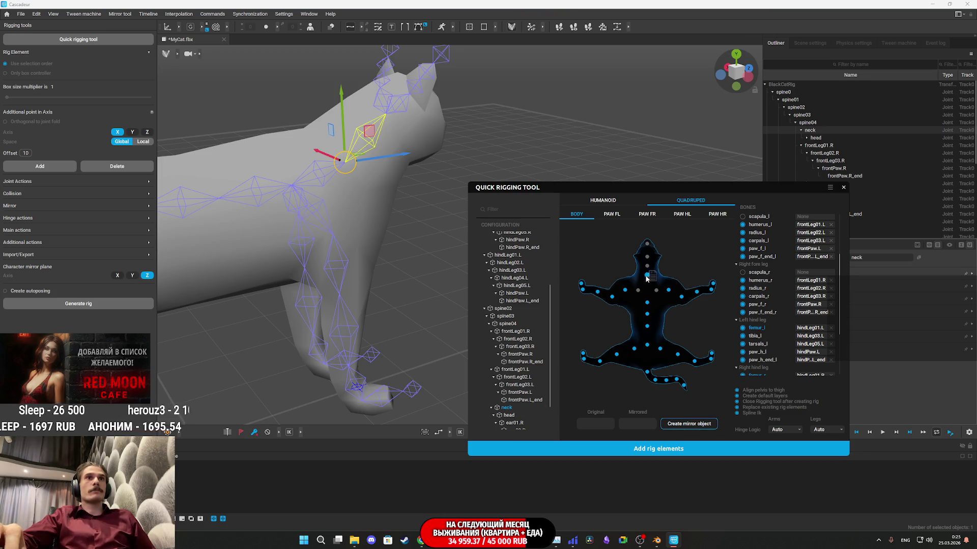
pyautogui.scroll(5, 786, 310)
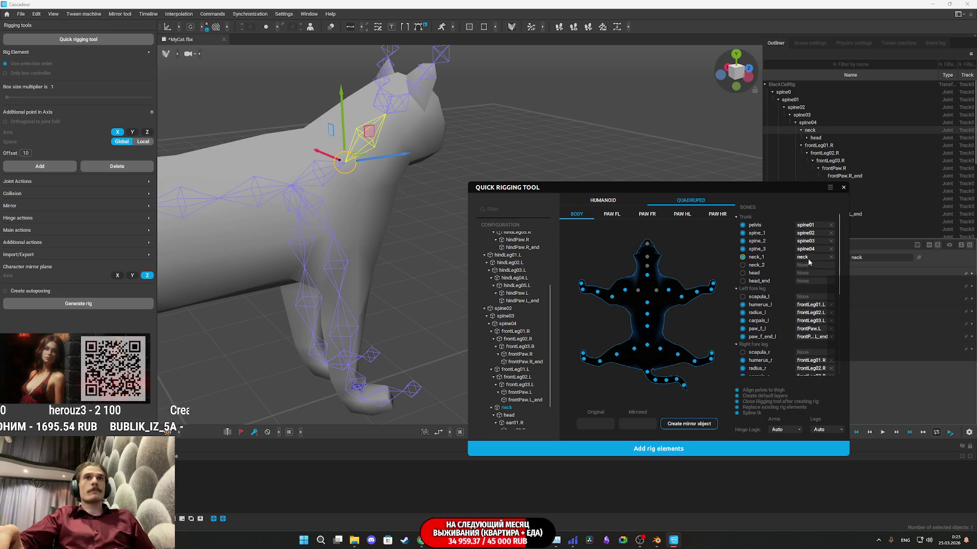
pyautogui.scroll(-3, 533, 362)
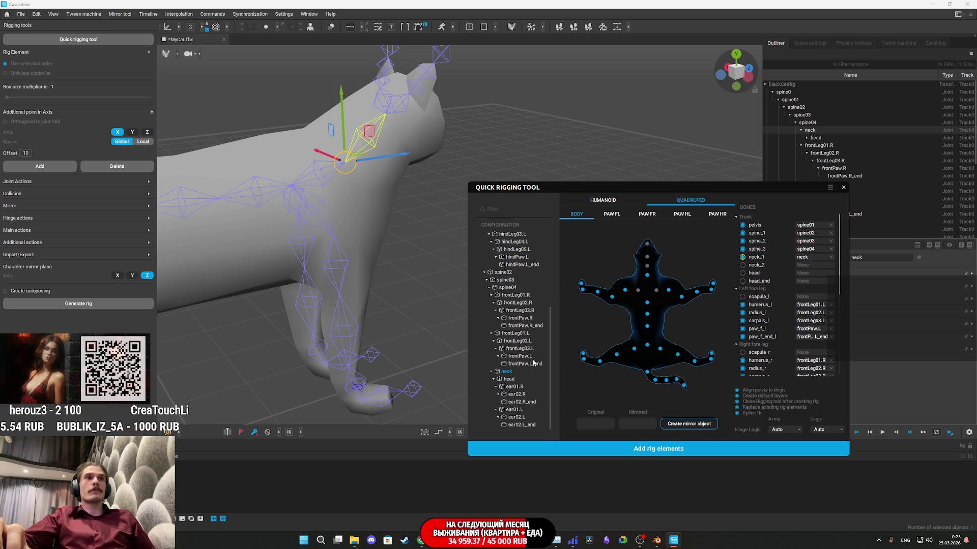
pyautogui.click(508, 379)
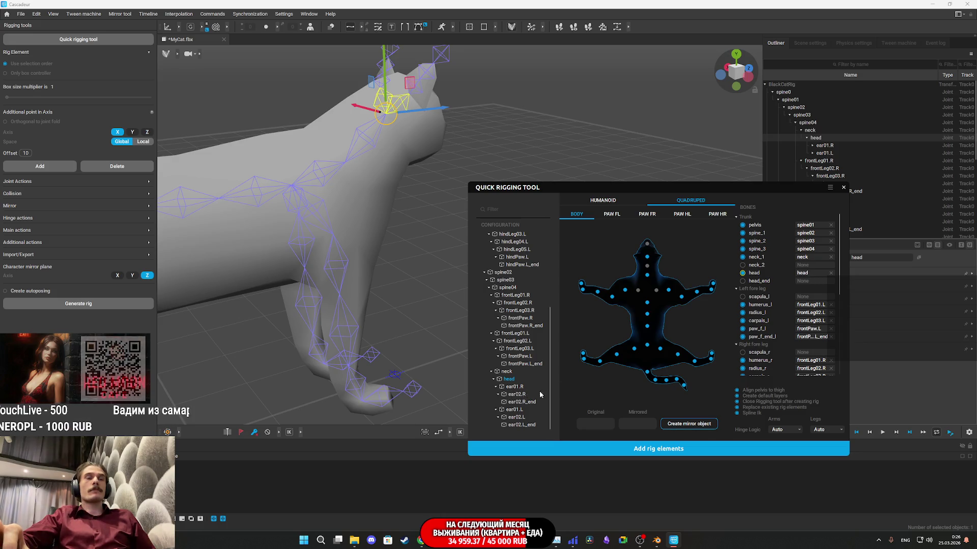
pyautogui.click(669, 450)
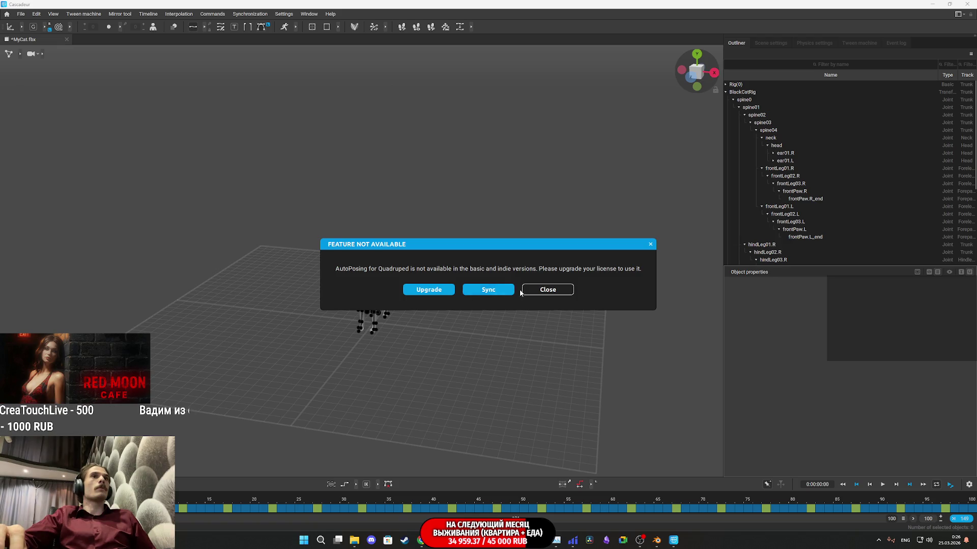
# Dismiss the AutoPosing-unavailable warning, change selection mode and orbit to inspect the Rig(0) points
pyautogui.click(544, 293)
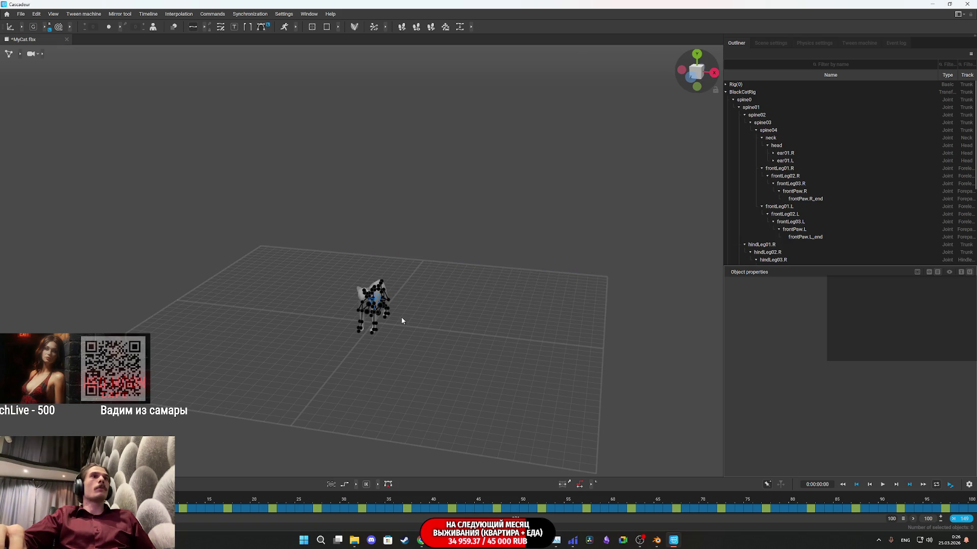
pyautogui.moveTo(463, 375); pyautogui.dragTo(353, 222)
pyautogui.click(21, 57)
pyautogui.click(38, 54)
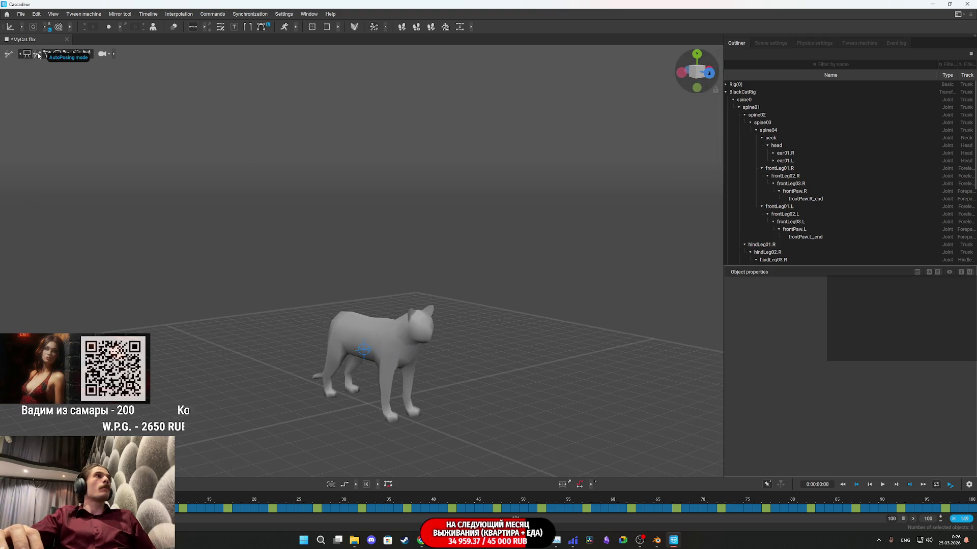
pyautogui.click(47, 54)
pyautogui.moveTo(402, 325); pyautogui.dragTo(413, 227)
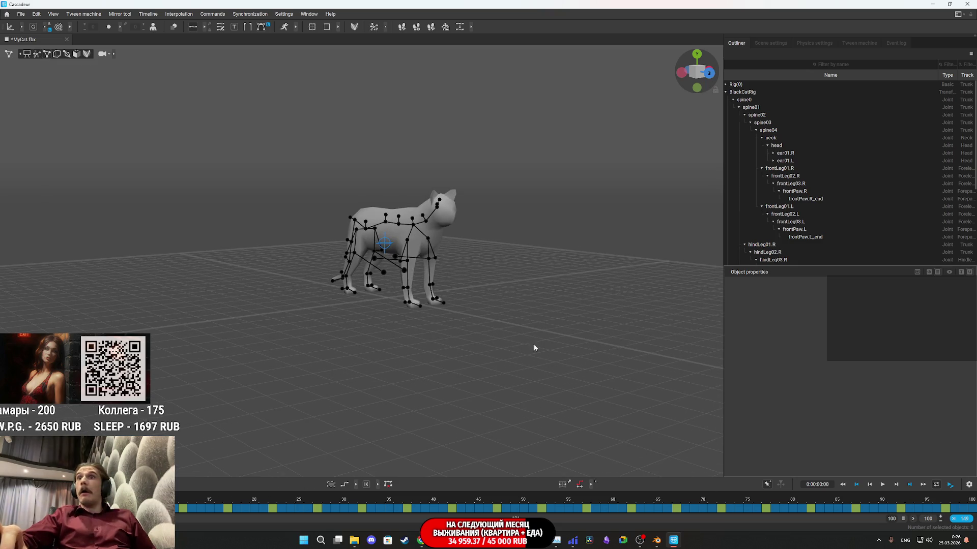
pyautogui.scroll(3, 492, 391)
pyautogui.moveTo(461, 262)
pyautogui.mouseDown()
pyautogui.moveTo(545, 272)
pyautogui.moveTo(544, 322)
pyautogui.moveTo(502, 349)
pyautogui.moveTo(457, 357)
pyautogui.moveTo(371, 414)
pyautogui.moveTo(404, 415)
pyautogui.moveTo(417, 356)
pyautogui.moveTo(458, 300)
pyautogui.mouseUp()
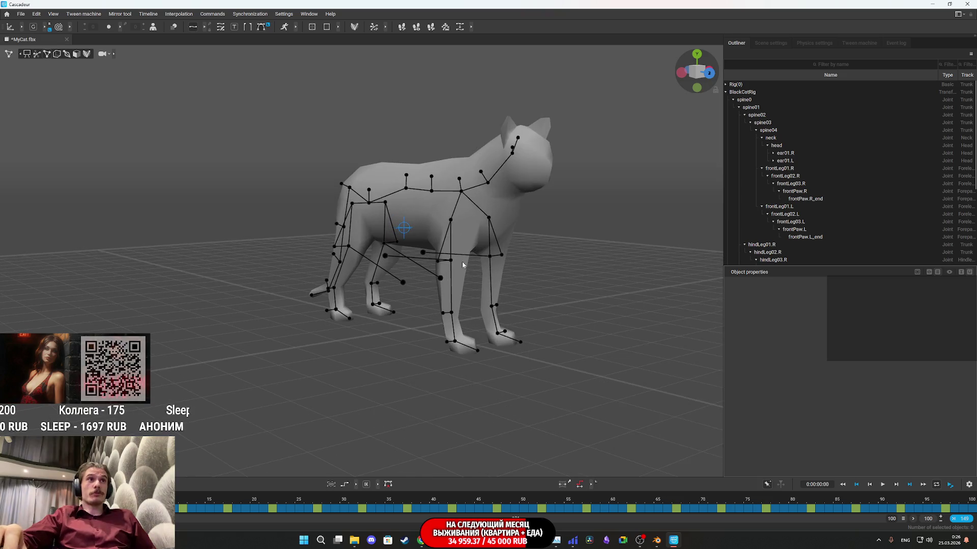
pyautogui.click(417, 358)
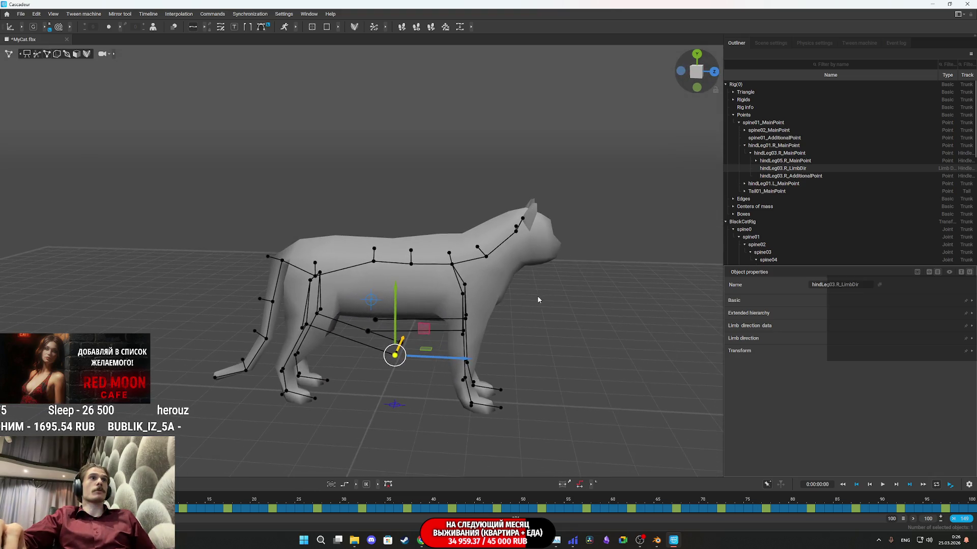
# Scrub and play the animation, extend the timeline end to frame 149, and play it again
pyautogui.click(120, 506)
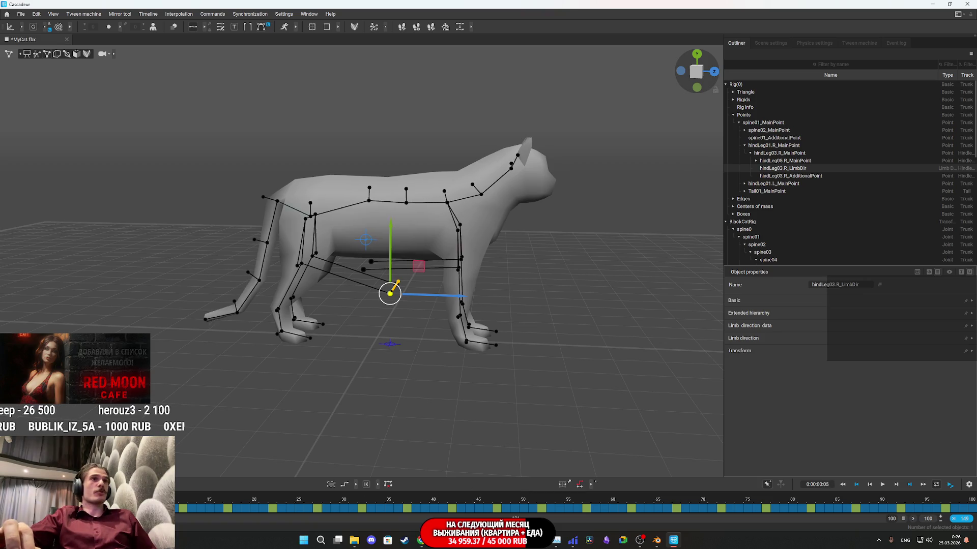
pyautogui.moveTo(119, 506); pyautogui.dragTo(173, 506)
pyautogui.press('space')
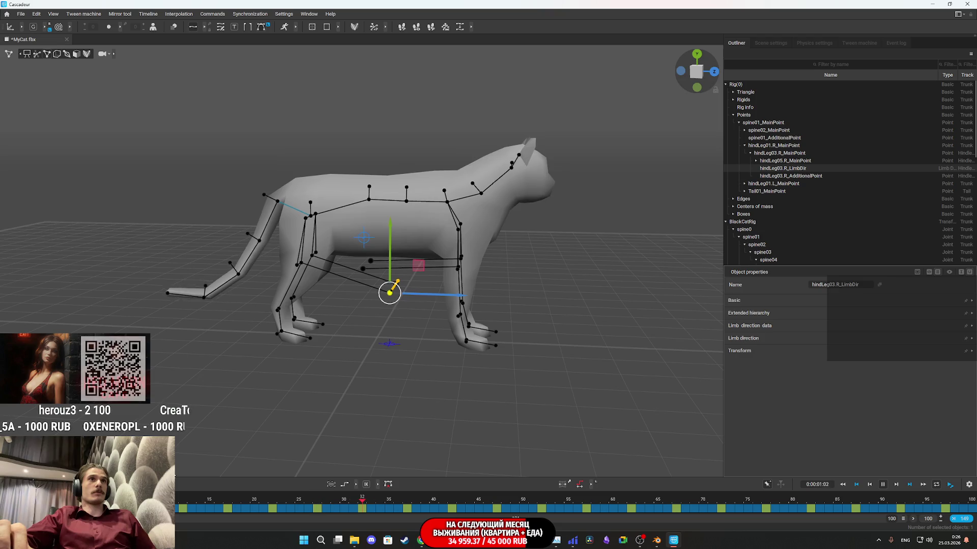
pyautogui.press('space')
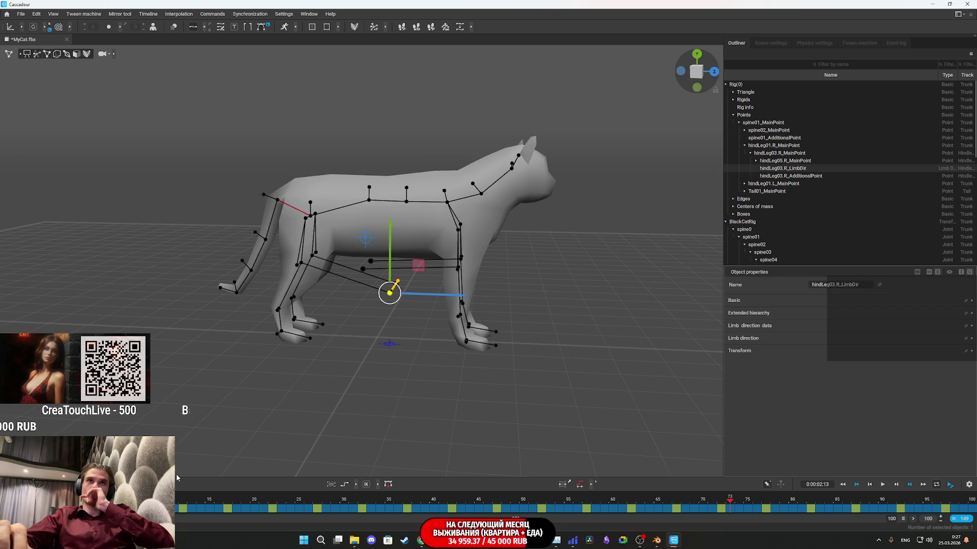
pyautogui.click(913, 519)
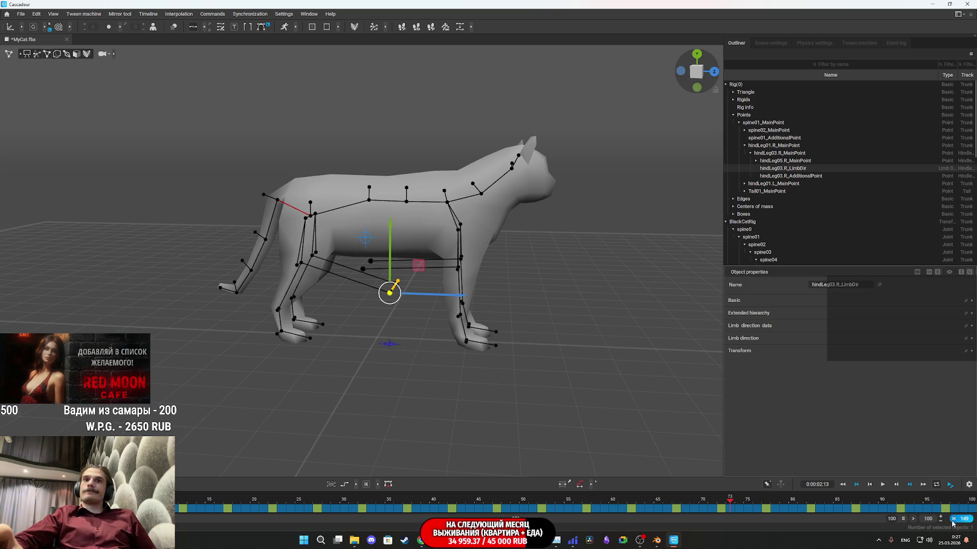
pyautogui.press('space')
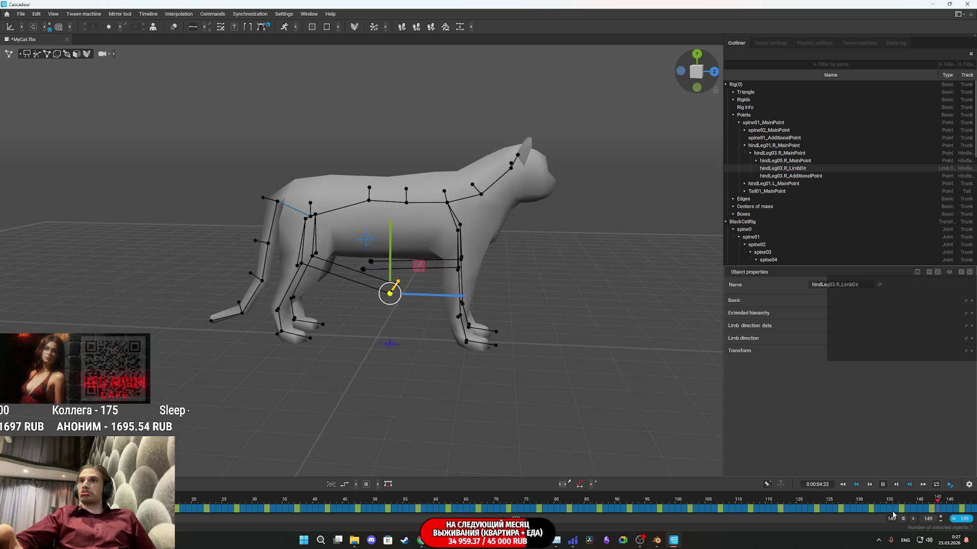
pyautogui.press('space')
# View Cascadeur's version and licence details under Help > About, then switch to the Twitch dashboard
pyautogui.click(330, 14)
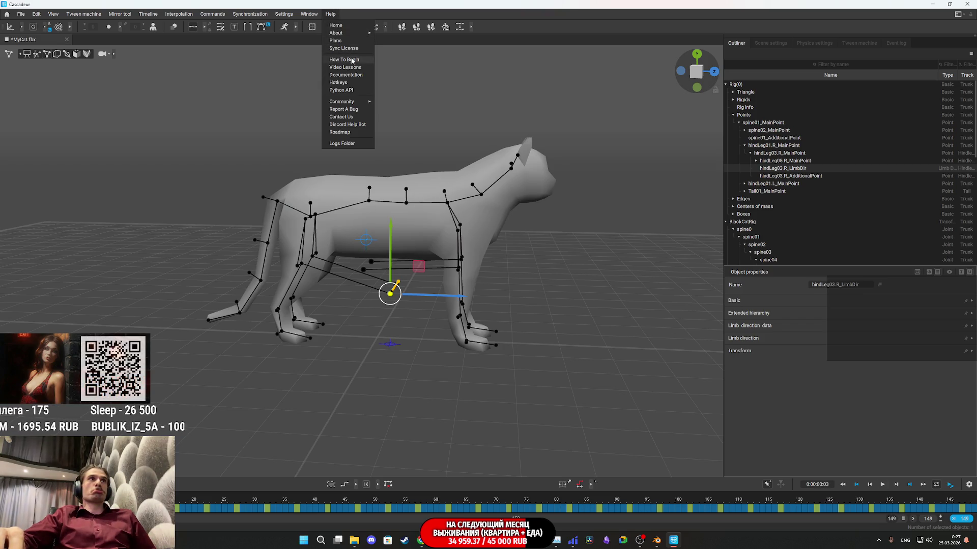
pyautogui.moveTo(343, 35)
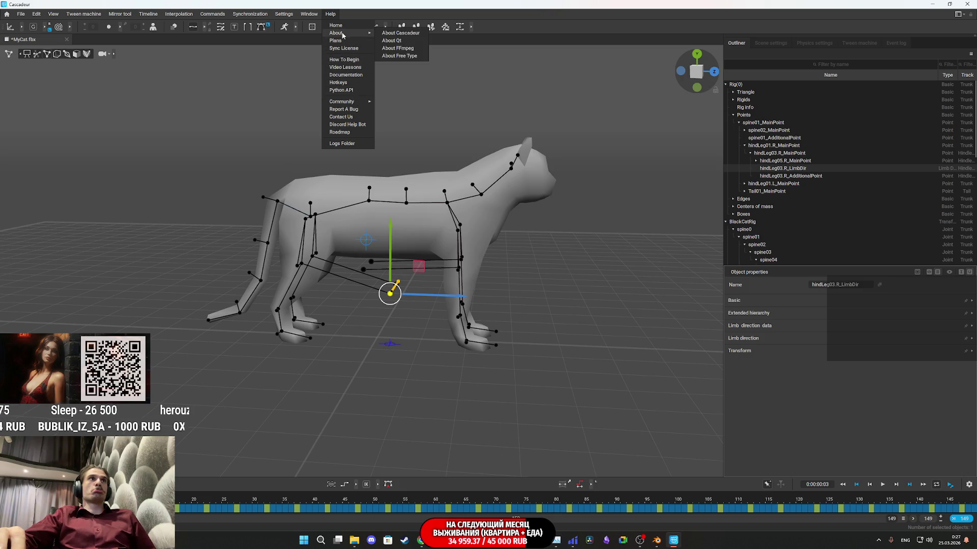
pyautogui.click(395, 33)
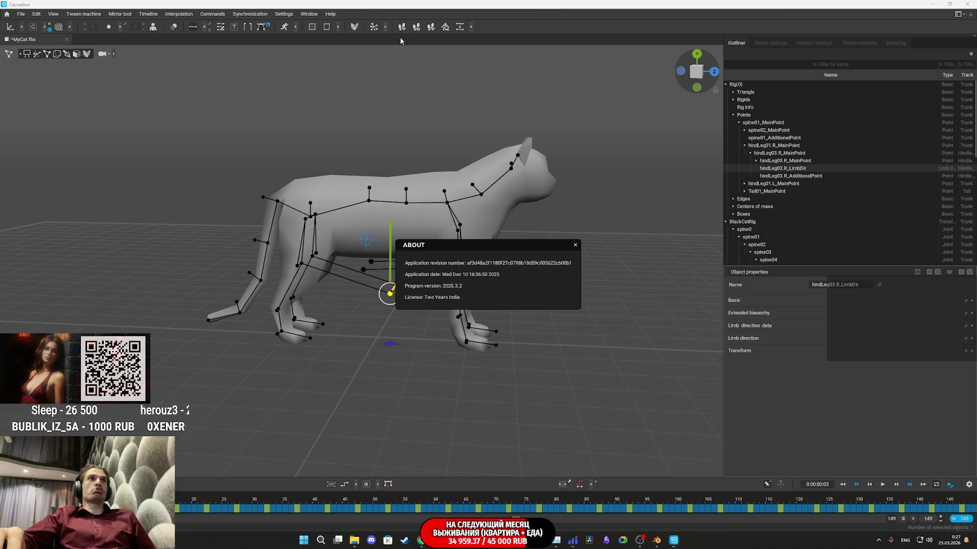
pyautogui.click(575, 246)
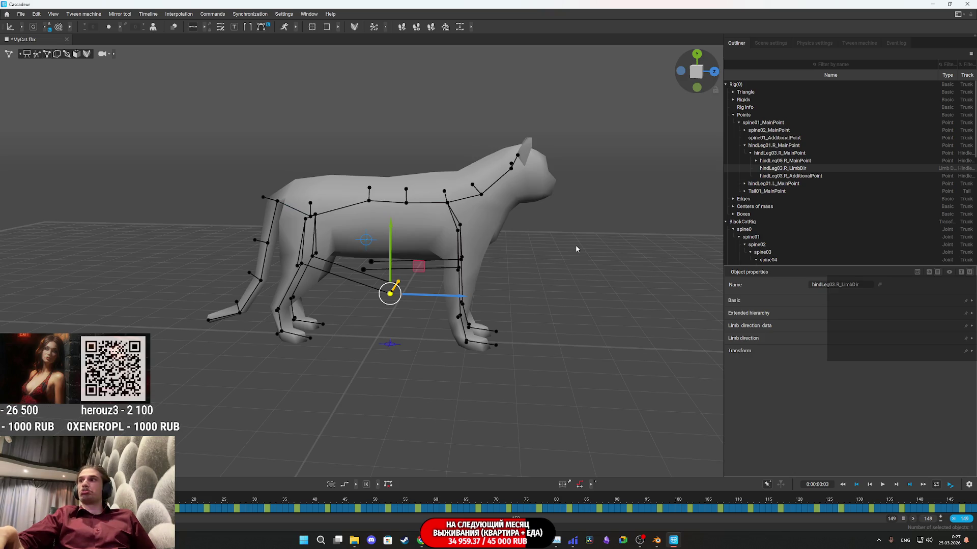
pyautogui.click(420, 540)
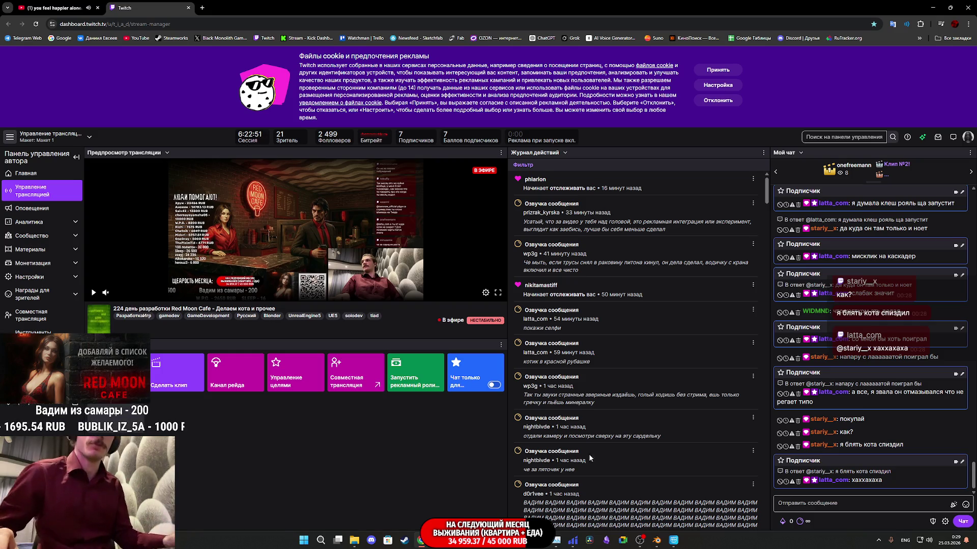
# Return from the Twitch dashboard to the Cascadeur cat rig with Alt+Tab
pyautogui.hotkey('alt', 'Tab')
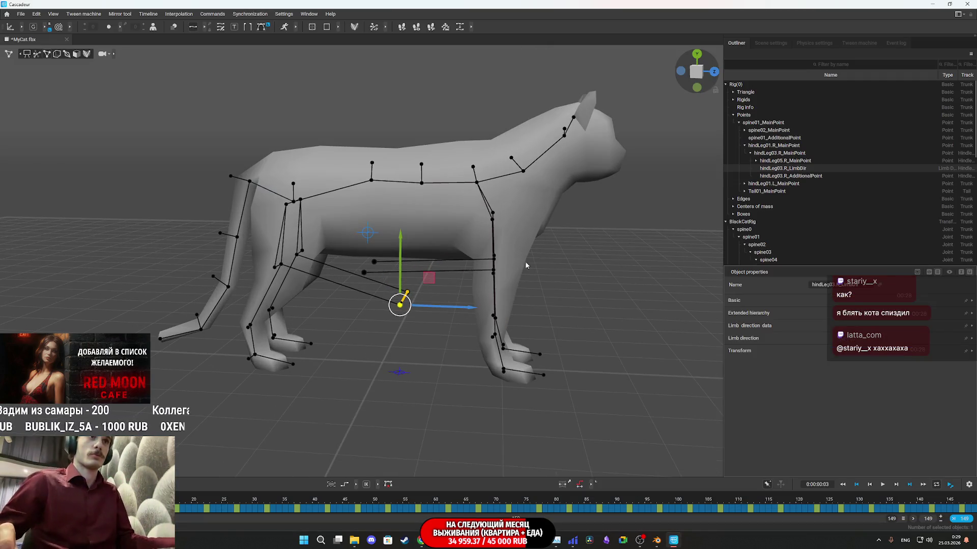
# Select the front right paw and leg points, undoing a trial limb-direction move
pyautogui.moveTo(575, 309); pyautogui.dragTo(542, 324)
pyautogui.moveTo(535, 381)
pyautogui.mouseDown()
pyautogui.moveTo(613, 399)
pyautogui.moveTo(543, 390)
pyautogui.moveTo(550, 376)
pyautogui.moveTo(485, 355)
pyautogui.moveTo(482, 340)
pyautogui.moveTo(554, 356)
pyautogui.moveTo(642, 353)
pyautogui.moveTo(618, 335)
pyautogui.moveTo(550, 406)
pyautogui.moveTo(672, 402)
pyautogui.moveTo(549, 351)
pyautogui.moveTo(529, 305)
pyautogui.moveTo(491, 303)
pyautogui.moveTo(567, 356)
pyautogui.moveTo(614, 349)
pyautogui.moveTo(504, 402)
pyautogui.moveTo(519, 397)
pyautogui.mouseUp()
pyautogui.click(520, 379)
pyautogui.doubleClick(534, 409)
pyautogui.click(479, 409)
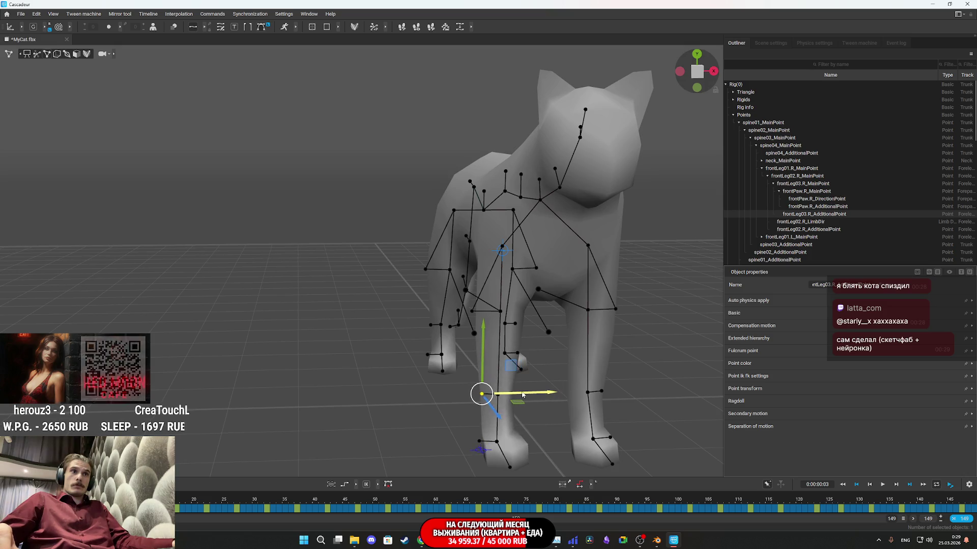
pyautogui.moveTo(529, 406)
pyautogui.mouseDown()
pyautogui.moveTo(633, 419)
pyautogui.moveTo(511, 386)
pyautogui.moveTo(483, 405)
pyautogui.moveTo(472, 396)
pyautogui.moveTo(475, 356)
pyautogui.moveTo(463, 309)
pyautogui.moveTo(465, 366)
pyautogui.moveTo(453, 221)
pyautogui.moveTo(464, 332)
pyautogui.mouseUp()
pyautogui.click(472, 396)
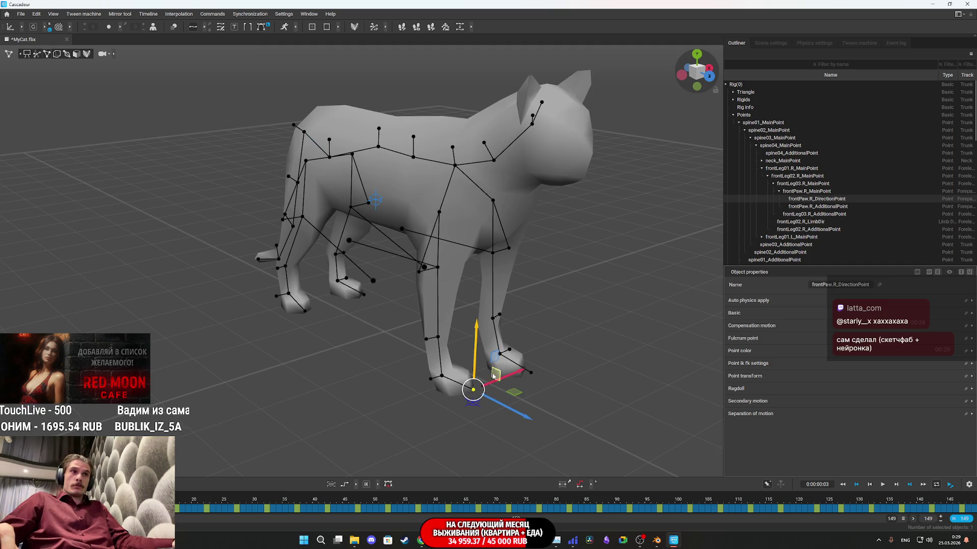
pyautogui.moveTo(495, 376)
pyautogui.mouseDown()
pyautogui.moveTo(428, 343)
pyautogui.moveTo(444, 293)
pyautogui.moveTo(511, 307)
pyautogui.moveTo(319, 259)
pyautogui.moveTo(344, 258)
pyautogui.moveTo(305, 274)
pyautogui.moveTo(366, 262)
pyautogui.moveTo(330, 263)
pyautogui.mouseUp()
pyautogui.click(301, 251)
pyautogui.hotkey('ctrl', 'z')
# Raise the frontLeg03.R main point and lift the front right paw upward
pyautogui.click(433, 330)
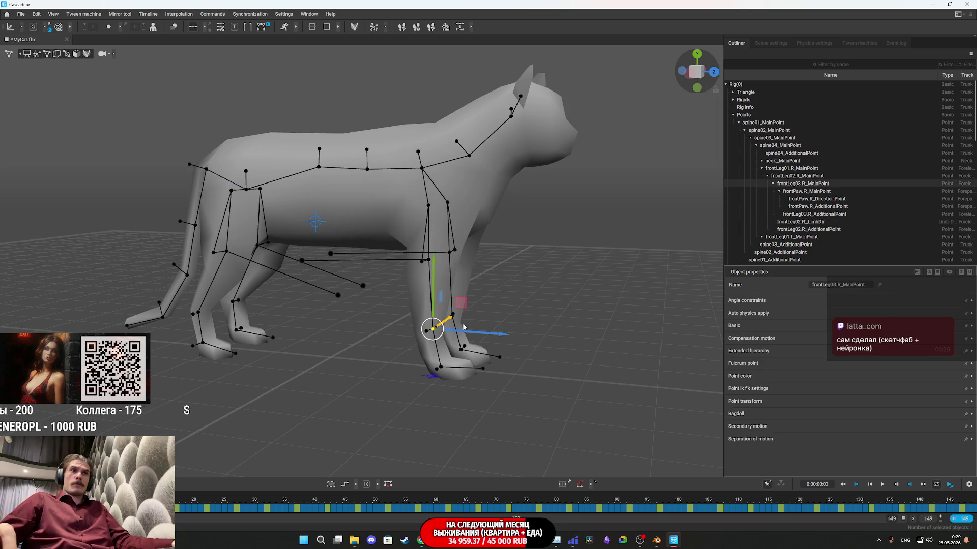
pyautogui.moveTo(435, 297)
pyautogui.mouseDown()
pyautogui.moveTo(425, 259)
pyautogui.moveTo(417, 285)
pyautogui.moveTo(422, 303)
pyautogui.moveTo(433, 239)
pyautogui.moveTo(475, 296)
pyautogui.mouseUp()
pyautogui.click(447, 372)
pyautogui.moveTo(441, 350)
pyautogui.mouseDown()
pyautogui.moveTo(440, 281)
pyautogui.moveTo(442, 308)
pyautogui.moveTo(443, 292)
pyautogui.moveTo(490, 281)
pyautogui.moveTo(467, 309)
pyautogui.moveTo(488, 303)
pyautogui.moveTo(517, 292)
pyautogui.moveTo(538, 248)
pyautogui.moveTo(494, 278)
pyautogui.moveTo(503, 286)
pyautogui.mouseUp()
pyautogui.moveTo(494, 324)
pyautogui.mouseDown()
pyautogui.moveTo(555, 342)
pyautogui.moveTo(546, 365)
pyautogui.moveTo(451, 364)
pyautogui.mouseUp()
pyautogui.hotkey('ctrl', 'z')
pyautogui.moveTo(504, 313)
pyautogui.mouseDown()
pyautogui.moveTo(535, 304)
pyautogui.moveTo(435, 303)
pyautogui.moveTo(514, 301)
pyautogui.moveTo(546, 282)
pyautogui.moveTo(596, 292)
pyautogui.moveTo(557, 283)
pyautogui.mouseUp()
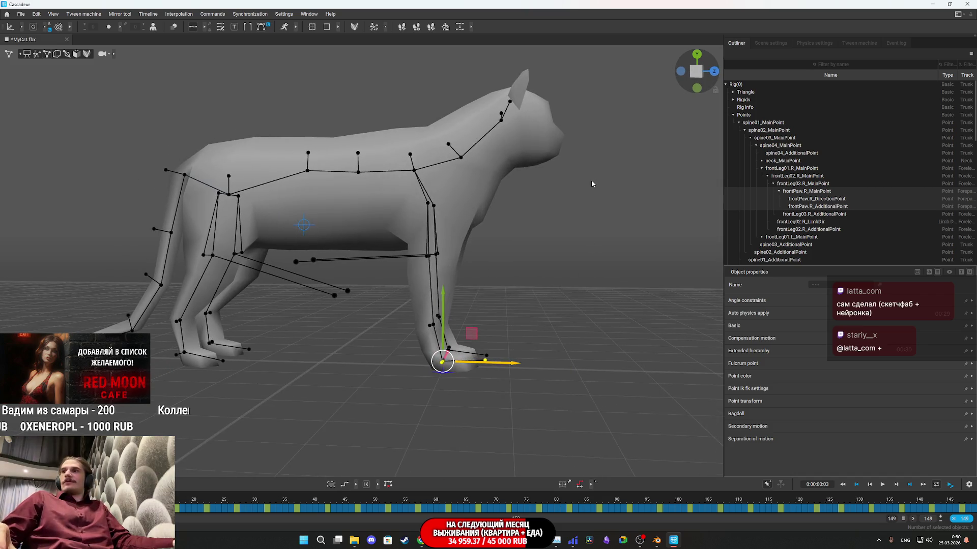
pyautogui.moveTo(591, 183); pyautogui.dragTo(578, 244)
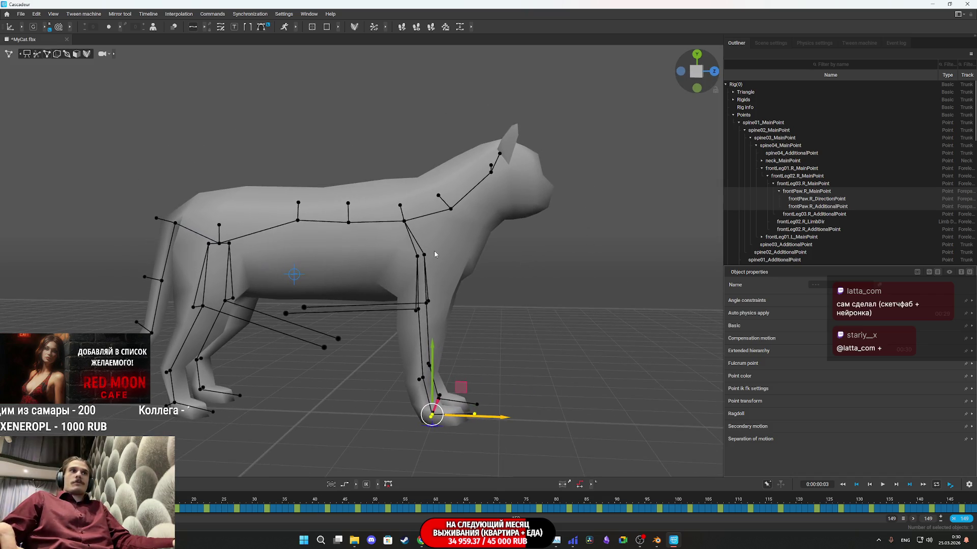
pyautogui.click(434, 254)
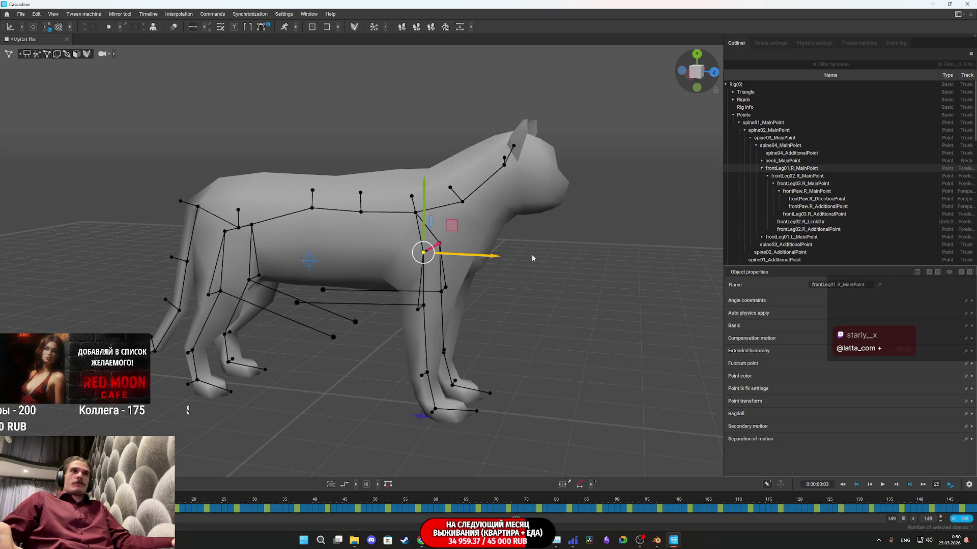
pyautogui.moveTo(428, 300); pyautogui.dragTo(437, 310)
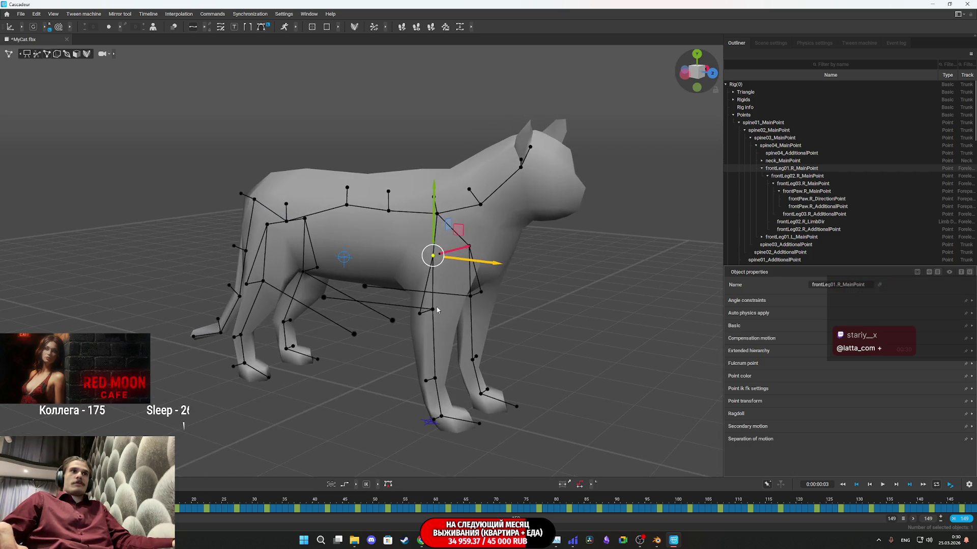
pyautogui.click(431, 311)
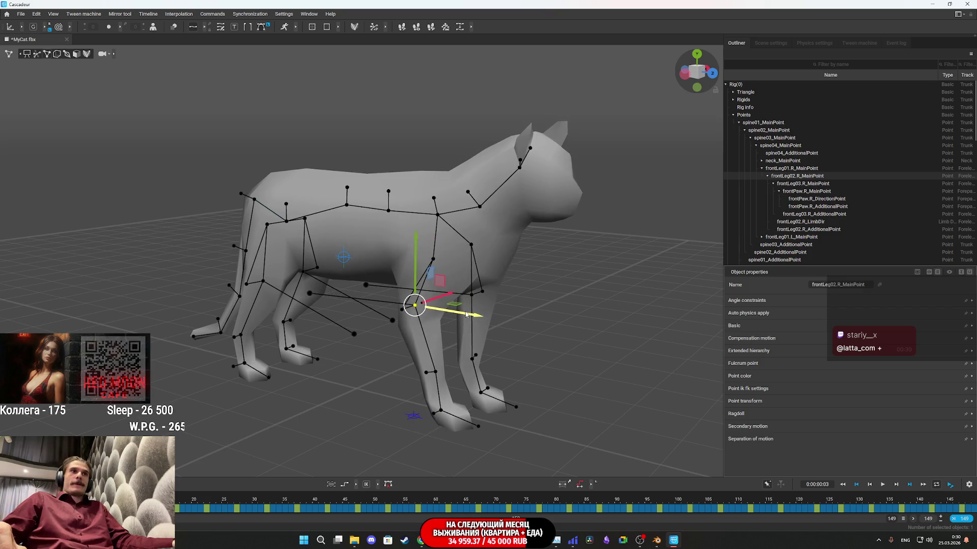
pyautogui.moveTo(475, 327)
pyautogui.mouseDown()
pyautogui.moveTo(535, 320)
pyautogui.moveTo(464, 297)
pyautogui.mouseUp()
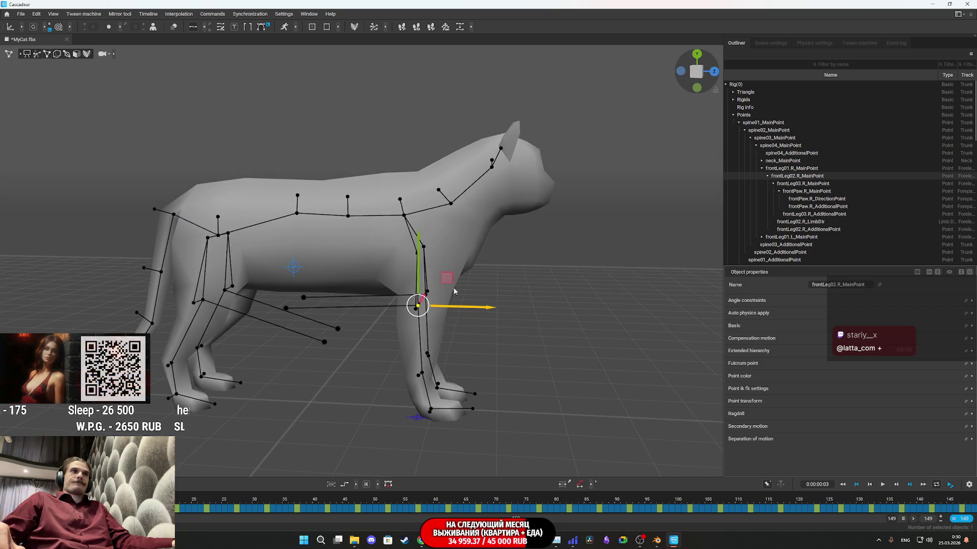
pyautogui.doubleClick(408, 216)
# Try bending the cat by lowering a spine point, then undo it
pyautogui.moveTo(404, 158)
pyautogui.mouseDown()
pyautogui.moveTo(405, 237)
pyautogui.moveTo(388, 248)
pyautogui.mouseUp()
pyautogui.hotkey('ctrl', 'z')
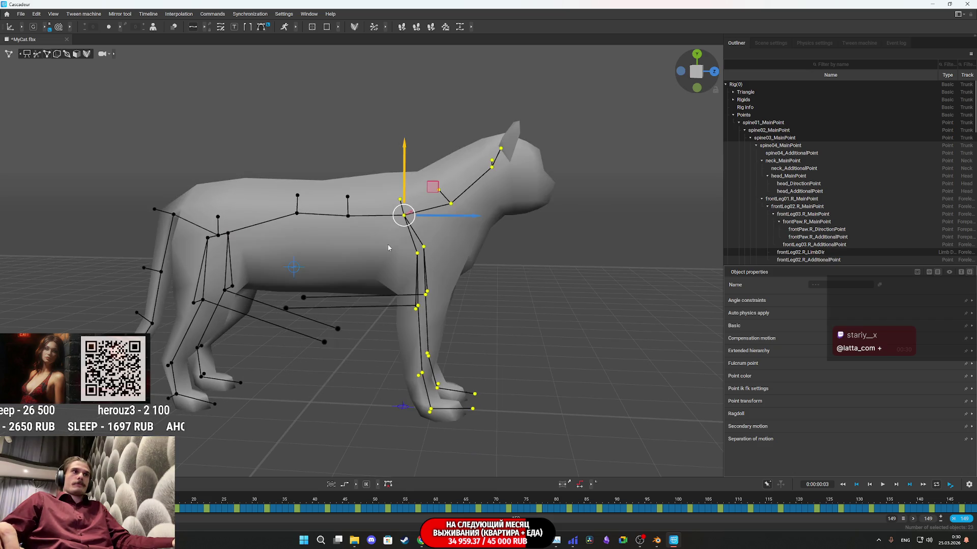
pyautogui.moveTo(230, 297)
pyautogui.mouseDown()
pyautogui.moveTo(289, 292)
pyautogui.moveTo(320, 319)
pyautogui.mouseUp()
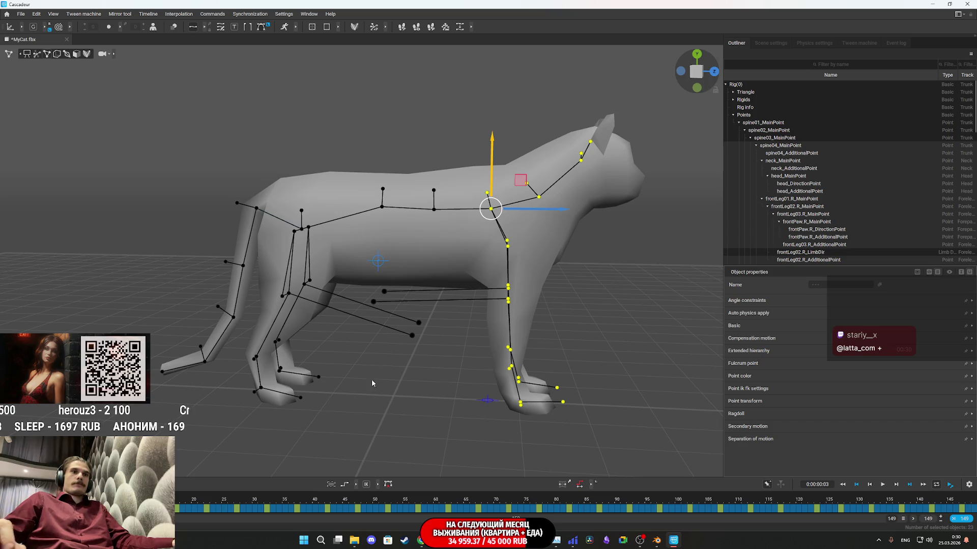
# Scrub the timeline from the first frame to frame 148 and remove the key interval
pyautogui.press('Home')
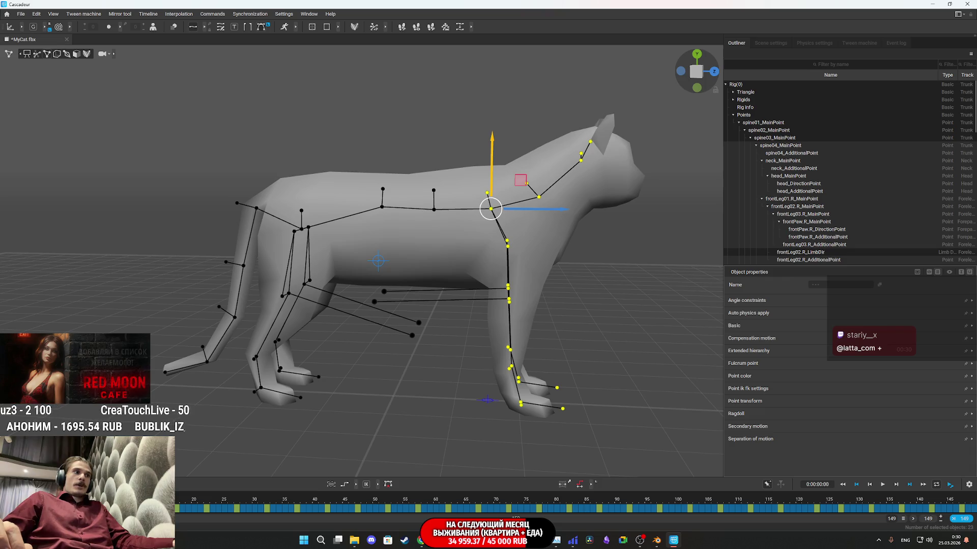
pyautogui.moveTo(224, 506); pyautogui.dragTo(840, 506)
pyautogui.click(970, 500)
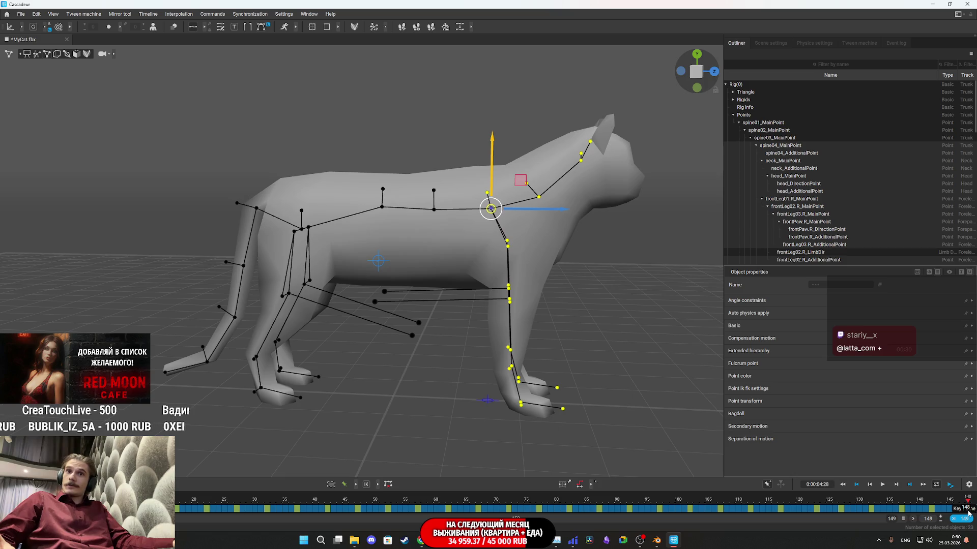
pyautogui.click(870, 505)
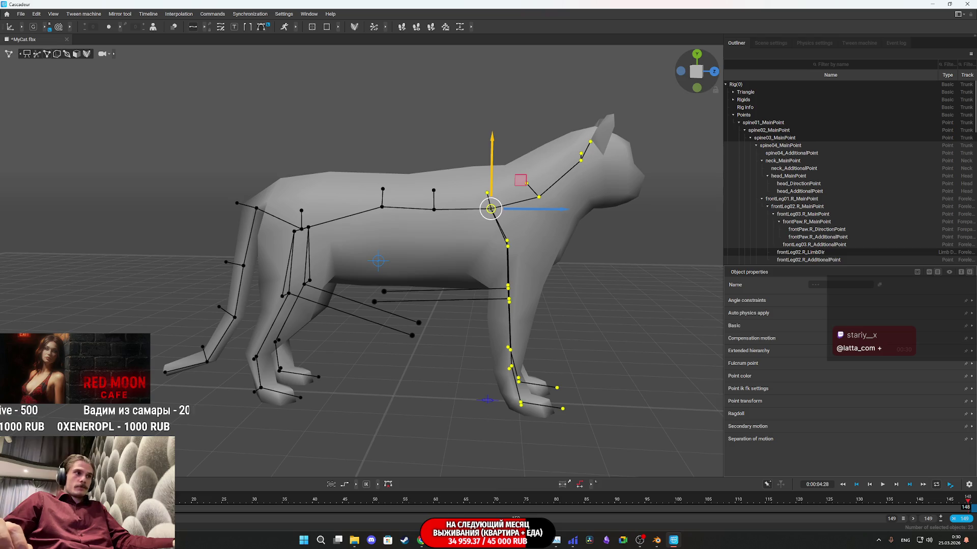
pyautogui.press('Right')
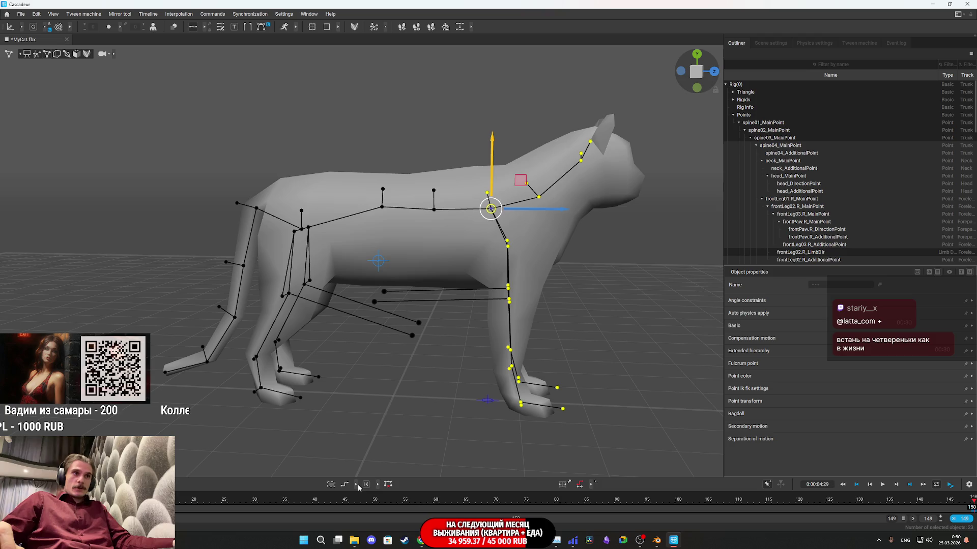
# Add an interpolation interval across the timeline, then remove the purple interval again
pyautogui.click(358, 484)
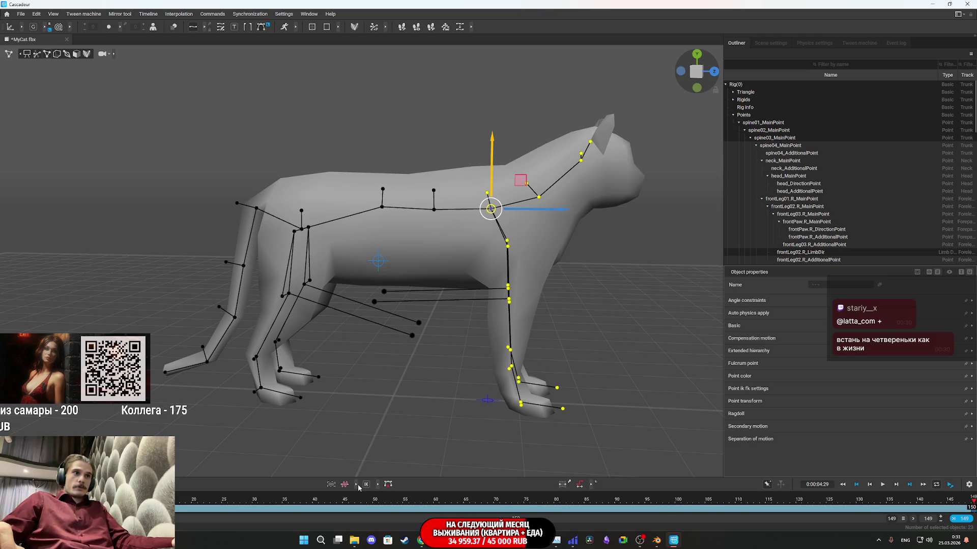
pyautogui.click(357, 485)
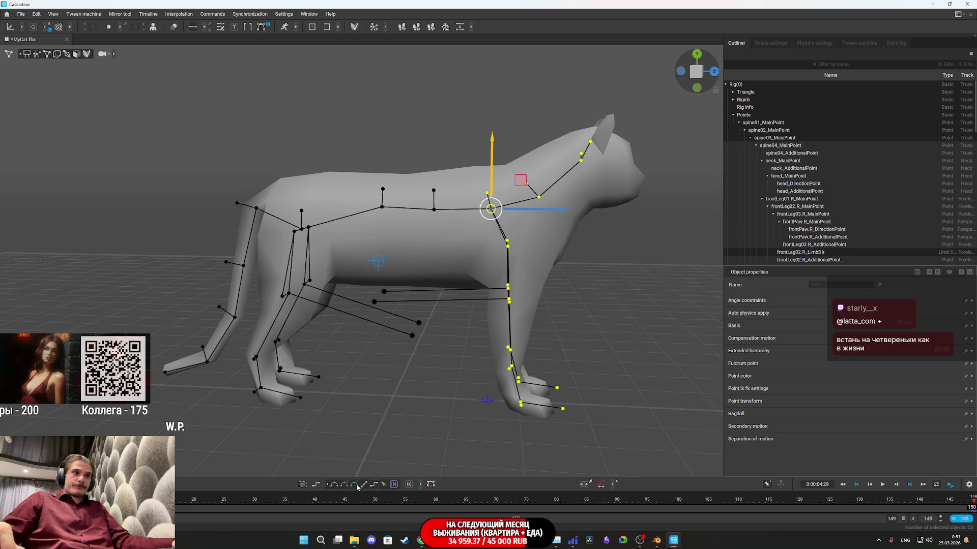
pyautogui.click(394, 486)
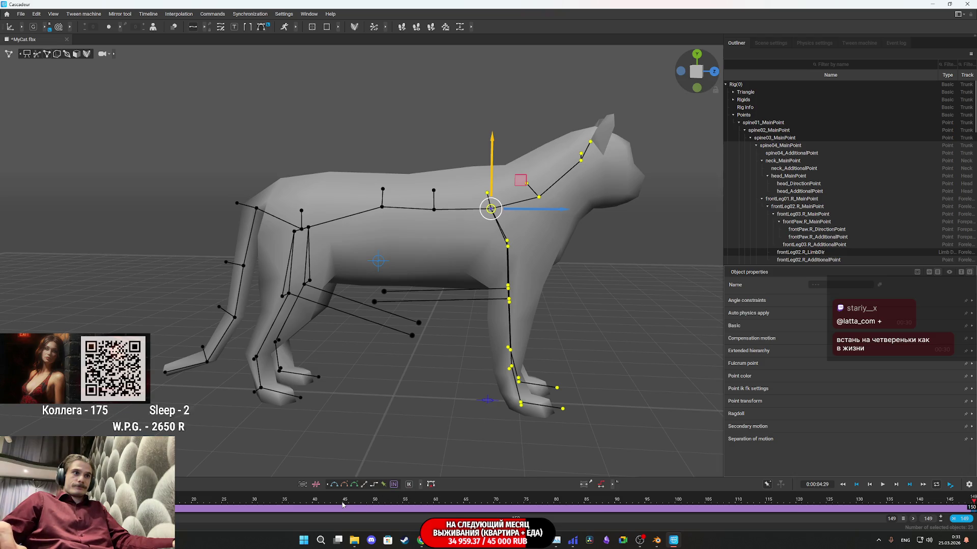
pyautogui.moveTo(913, 502)
pyautogui.mouseDown()
pyautogui.moveTo(206, 502)
pyautogui.moveTo(345, 501)
pyautogui.mouseUp()
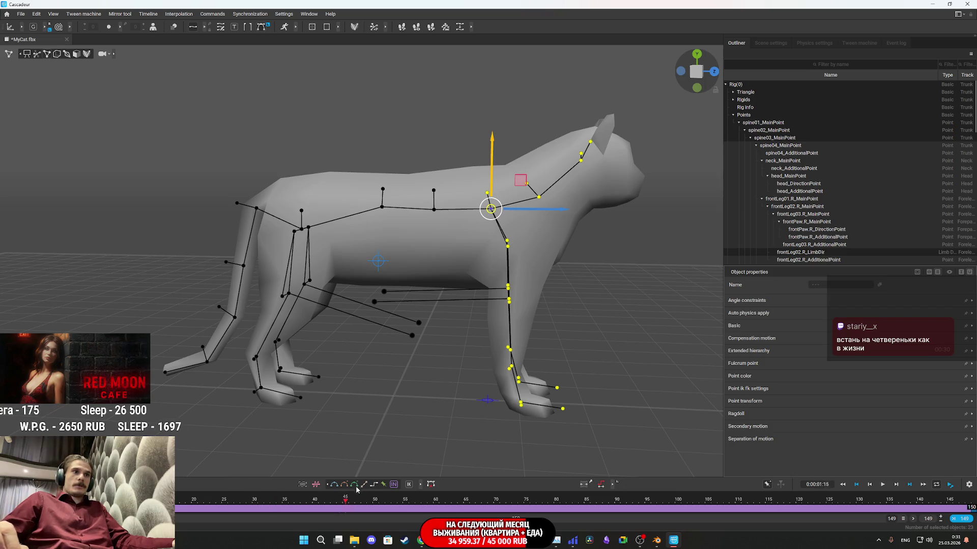
pyautogui.click(401, 487)
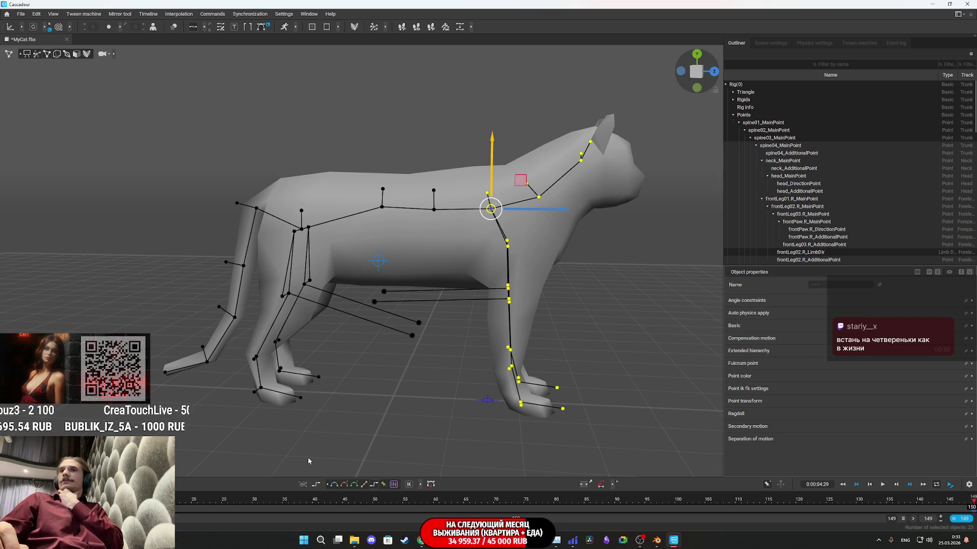
# Deselect the spine point, orbit to a front three-quarter view, and select spine01_MainPoint
pyautogui.click(608, 318)
pyautogui.moveTo(600, 361)
pyautogui.mouseDown()
pyautogui.moveTo(474, 365)
pyautogui.moveTo(575, 395)
pyautogui.moveTo(542, 360)
pyautogui.moveTo(663, 359)
pyautogui.mouseUp()
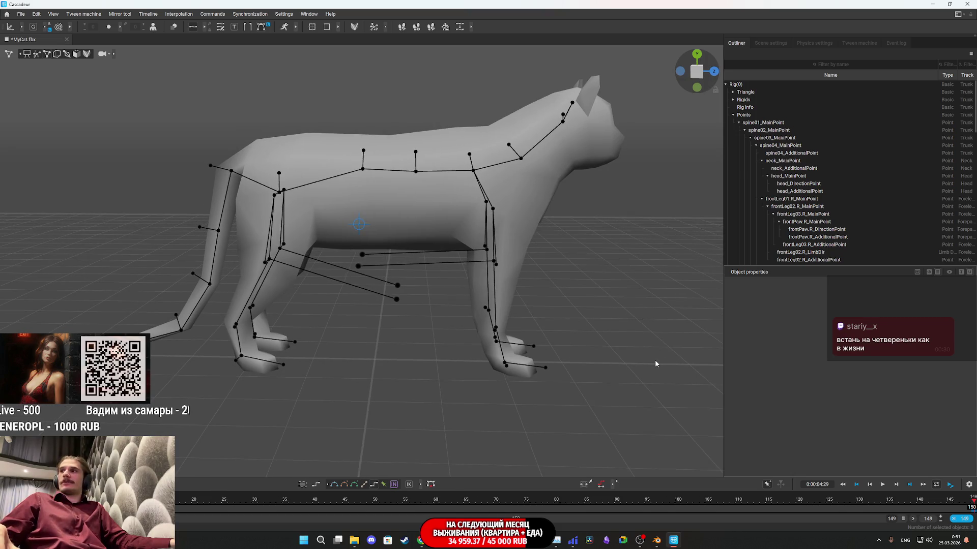
pyautogui.scroll(2, 656, 360)
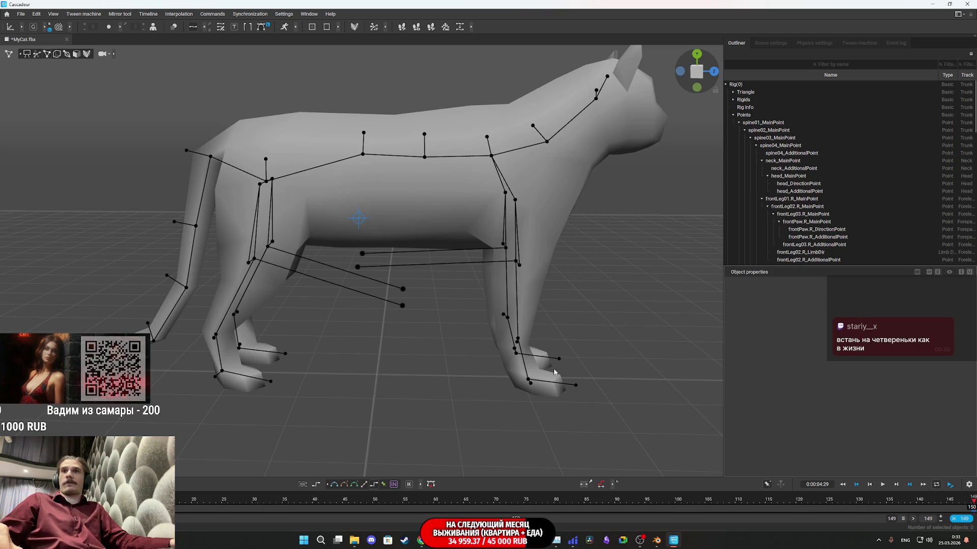
pyautogui.moveTo(557, 332)
pyautogui.mouseDown()
pyautogui.moveTo(503, 375)
pyautogui.moveTo(534, 341)
pyautogui.moveTo(449, 332)
pyautogui.moveTo(518, 317)
pyautogui.moveTo(559, 323)
pyautogui.mouseUp()
pyautogui.click(208, 241)
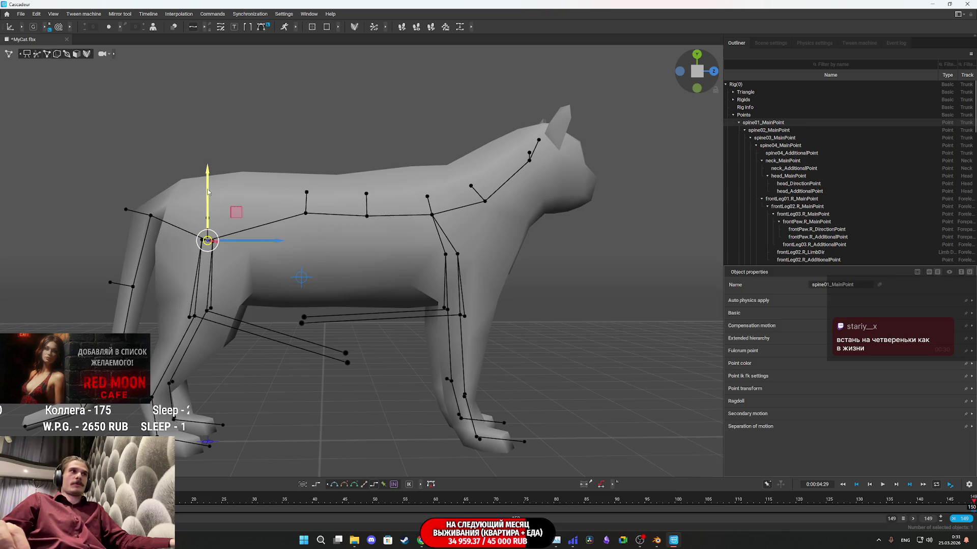
# Drag spine01_MainPoint down into a crouch and try moving spine04_MainPoint
pyautogui.moveTo(208, 192)
pyautogui.mouseDown()
pyautogui.moveTo(230, 257)
pyautogui.moveTo(242, 208)
pyautogui.moveTo(259, 342)
pyautogui.moveTo(273, 142)
pyautogui.moveTo(295, 106)
pyautogui.moveTo(315, 306)
pyautogui.moveTo(334, 334)
pyautogui.moveTo(378, 267)
pyautogui.moveTo(505, 284)
pyautogui.moveTo(463, 269)
pyautogui.mouseUp()
pyautogui.click(498, 268)
pyautogui.moveTo(512, 271)
pyautogui.mouseDown()
pyautogui.moveTo(513, 320)
pyautogui.moveTo(520, 271)
pyautogui.moveTo(468, 260)
pyautogui.mouseUp()
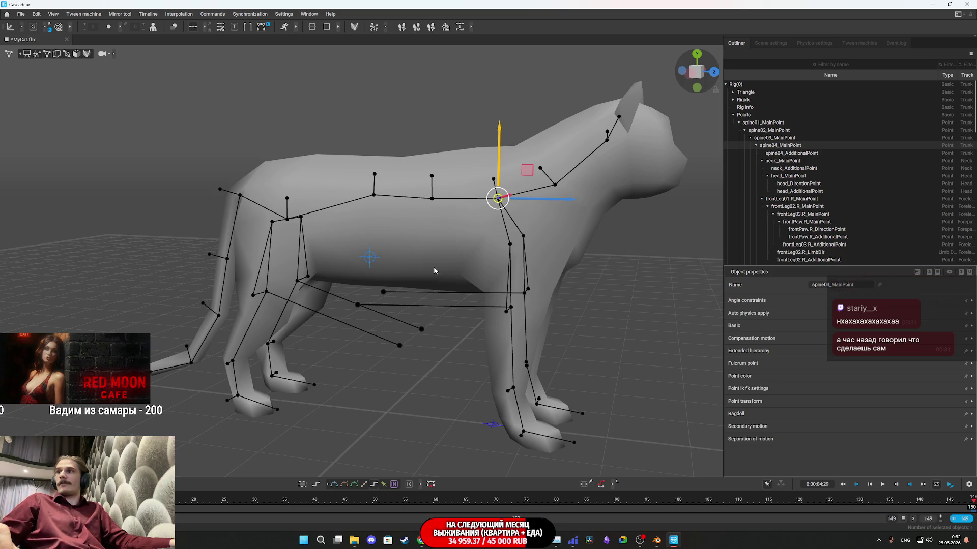
# Lower the cat's back further, then bring the Blender window with the textured cat forward
pyautogui.scroll(3, 435, 271)
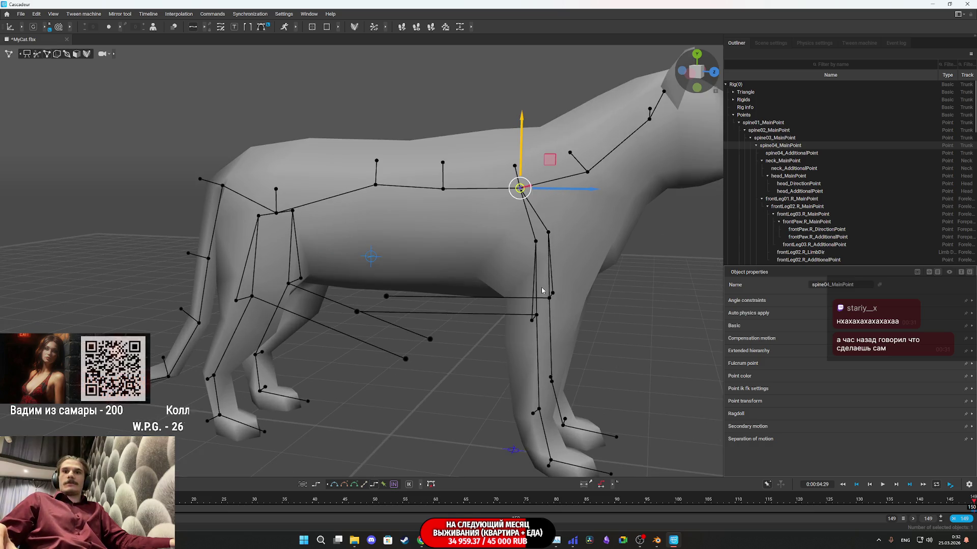
pyautogui.scroll(-3, 542, 291)
pyautogui.moveTo(542, 291)
pyautogui.mouseDown()
pyautogui.moveTo(548, 203)
pyautogui.moveTo(561, 222)
pyautogui.mouseUp()
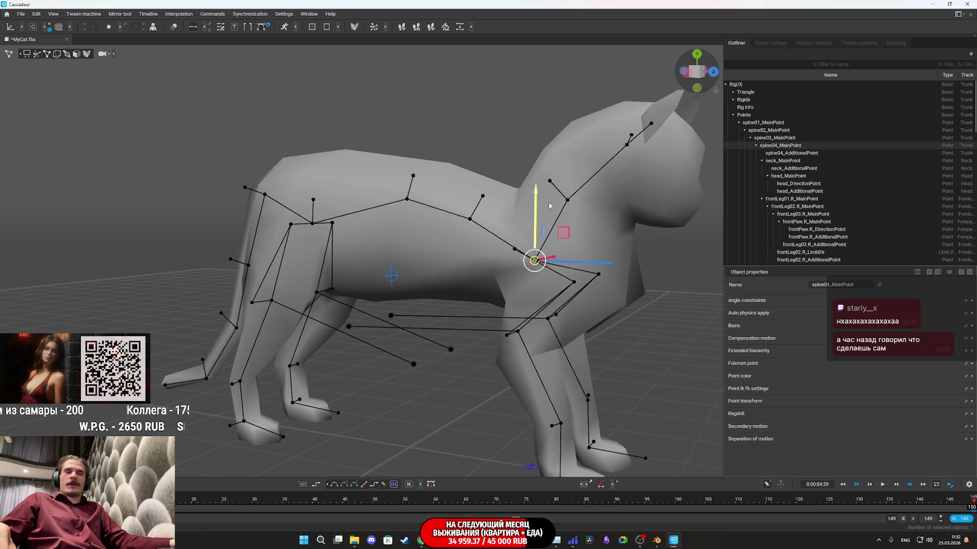
pyautogui.moveTo(508, 264)
pyautogui.mouseDown()
pyautogui.moveTo(534, 257)
pyautogui.moveTo(554, 267)
pyautogui.moveTo(534, 273)
pyautogui.moveTo(615, 224)
pyautogui.moveTo(210, 133)
pyautogui.mouseUp()
pyautogui.scroll(-5, 595, 234)
pyautogui.moveTo(295, 185)
pyautogui.mouseDown()
pyautogui.moveTo(298, 249)
pyautogui.moveTo(293, 173)
pyautogui.moveTo(305, 236)
pyautogui.moveTo(326, 120)
pyautogui.moveTo(355, 210)
pyautogui.mouseUp()
pyautogui.moveTo(437, 295); pyautogui.dragTo(402, 285)
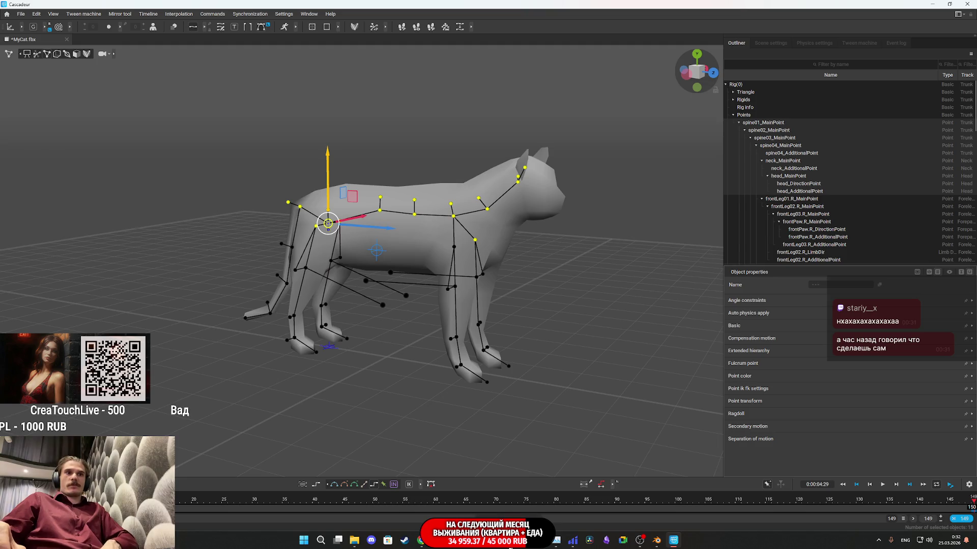
pyautogui.click(656, 540)
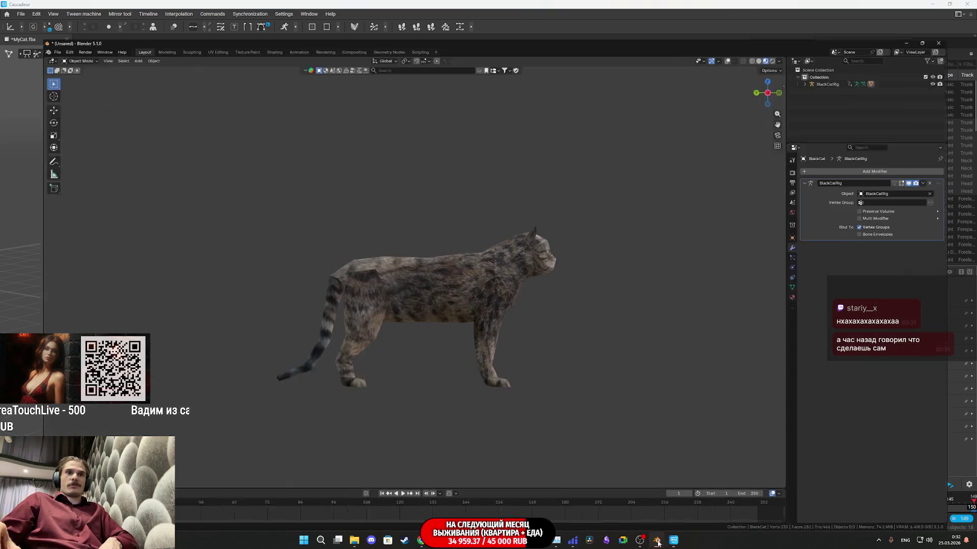
# Orbit Blender's viewport to face the textured cat head-on, then return to Cascadeur
pyautogui.scroll(3, 479, 297)
pyautogui.moveTo(480, 292); pyautogui.dragTo(400, 304)
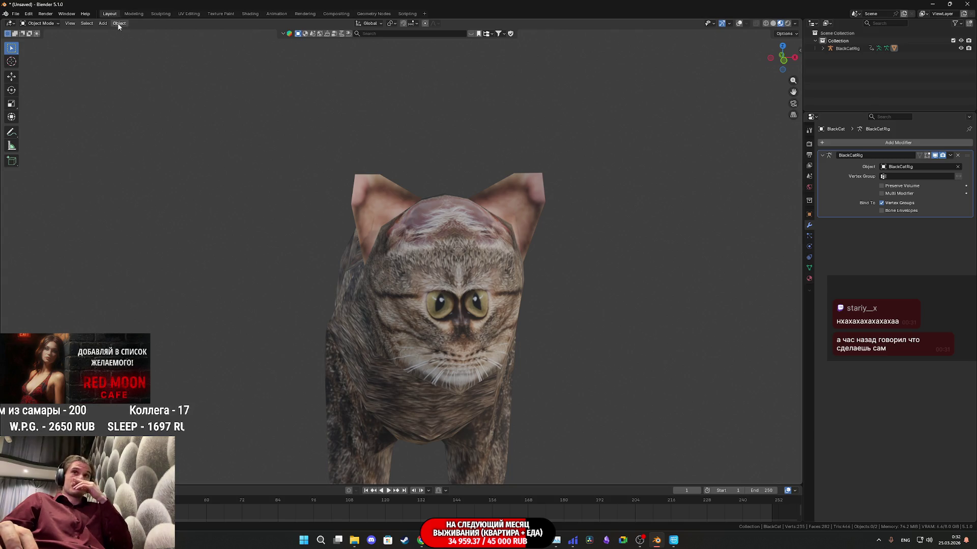
pyautogui.click(671, 544)
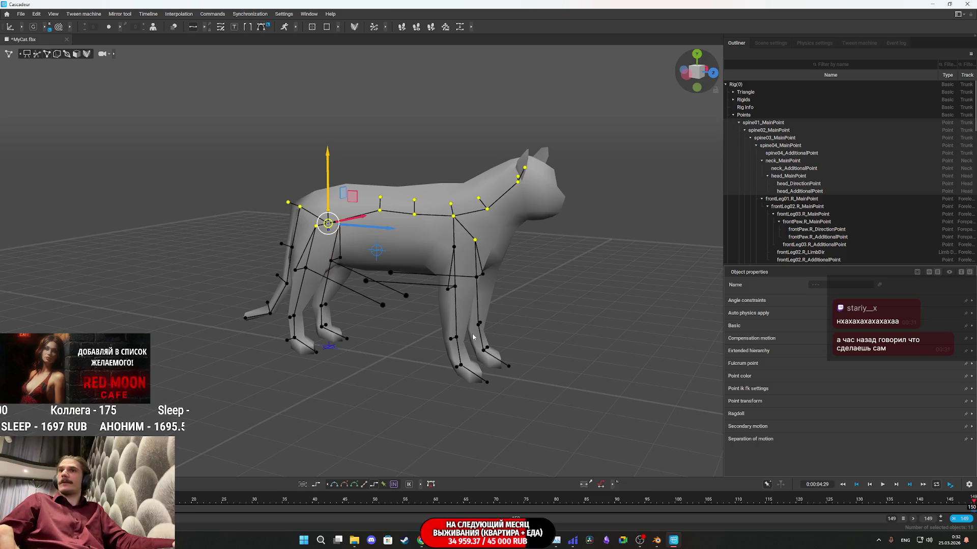
# Deselect the rig points, then open the Freepik cat walk-cycle sprite sheet in the browser
pyautogui.moveTo(473, 337)
pyautogui.mouseDown()
pyautogui.moveTo(435, 299)
pyautogui.moveTo(482, 308)
pyautogui.moveTo(454, 301)
pyautogui.moveTo(516, 349)
pyautogui.moveTo(486, 328)
pyautogui.moveTo(534, 318)
pyautogui.mouseUp()
pyautogui.click(489, 335)
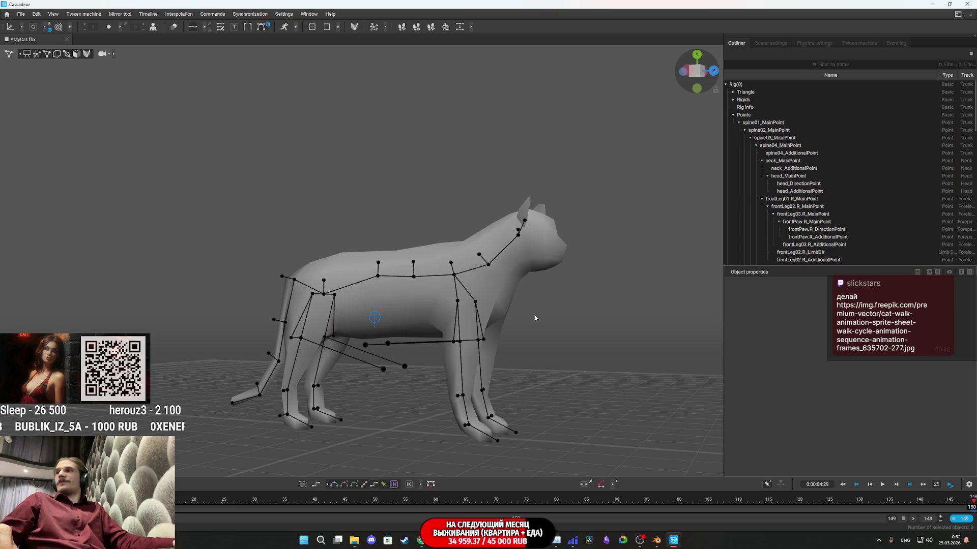
pyautogui.click(424, 543)
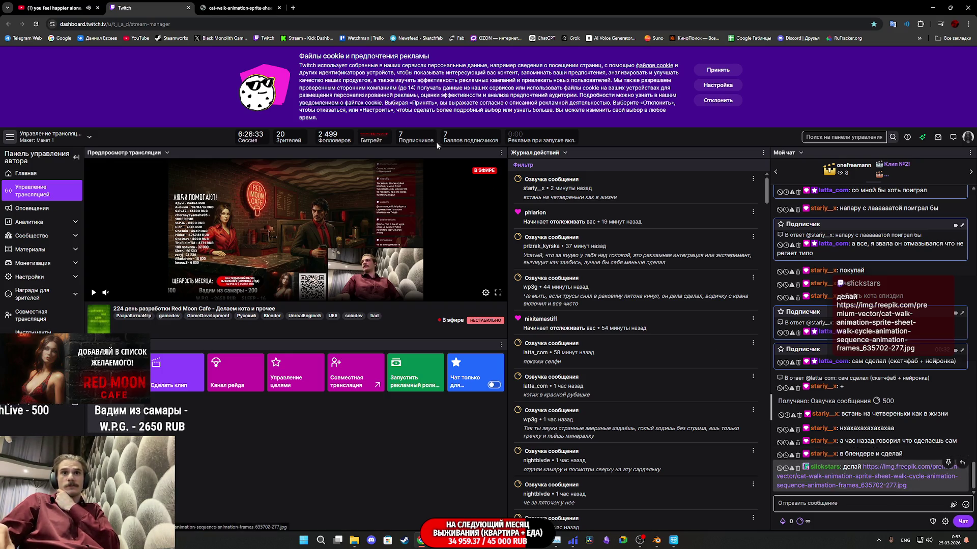
pyautogui.click(239, 8)
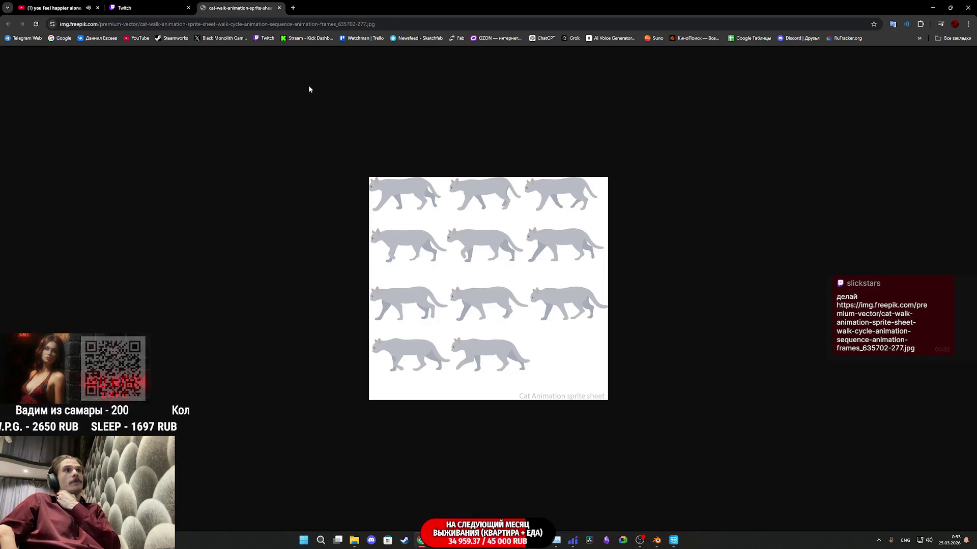
# Close the cat walk sprite-sheet browser tab and bring Blender with the textured cat forward
pyautogui.middleClick(239, 8)
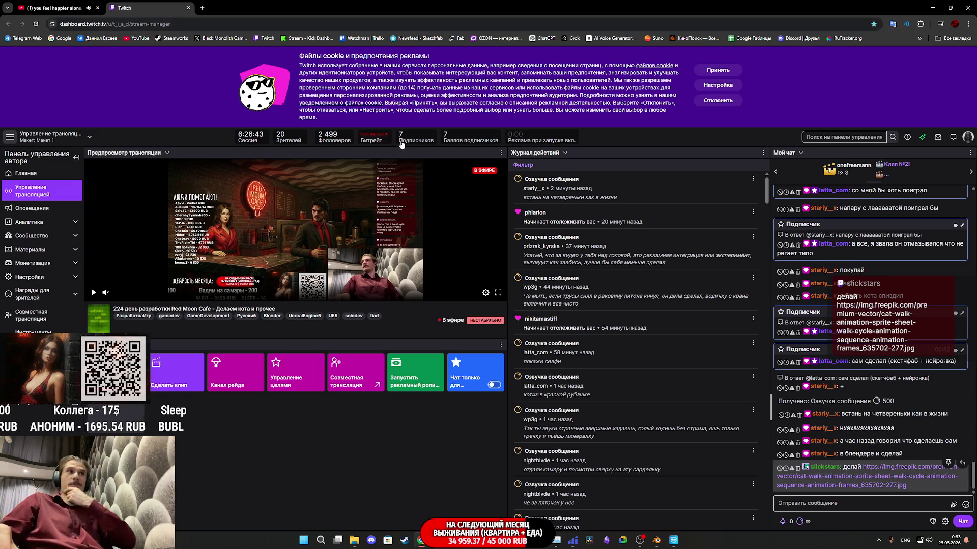
pyautogui.moveTo(459, 545)
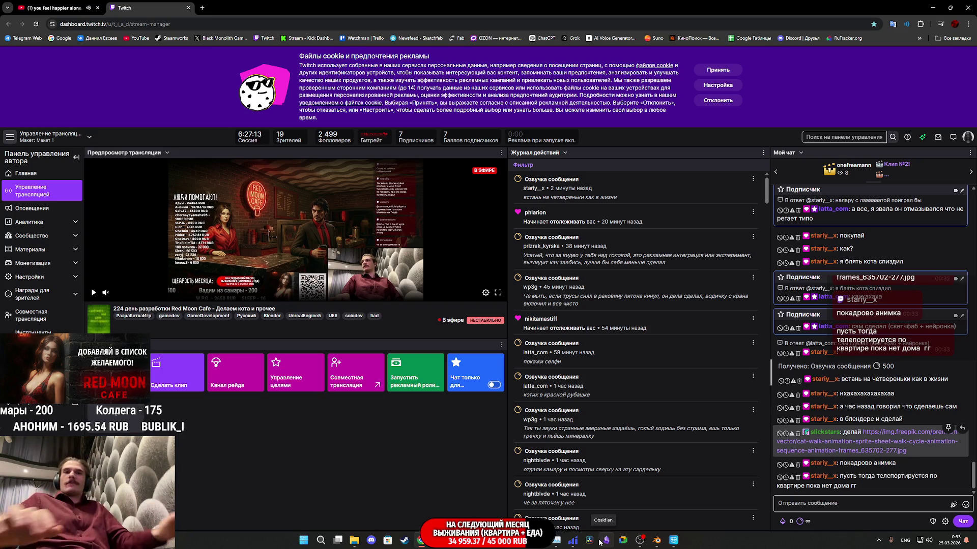
pyautogui.click(661, 543)
pyautogui.scroll(-4, 523, 406)
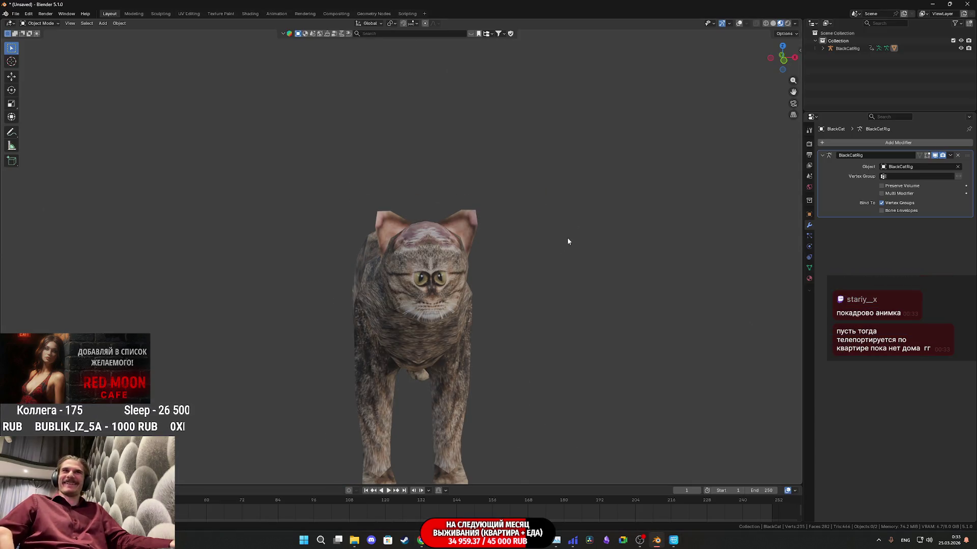
# Switch to grey solid shading, show the armature bones in overlays, and select BlackCatRig
pyautogui.click(772, 24)
pyautogui.moveTo(486, 263)
pyautogui.mouseDown()
pyautogui.moveTo(475, 349)
pyautogui.moveTo(502, 268)
pyautogui.moveTo(478, 206)
pyautogui.mouseUp()
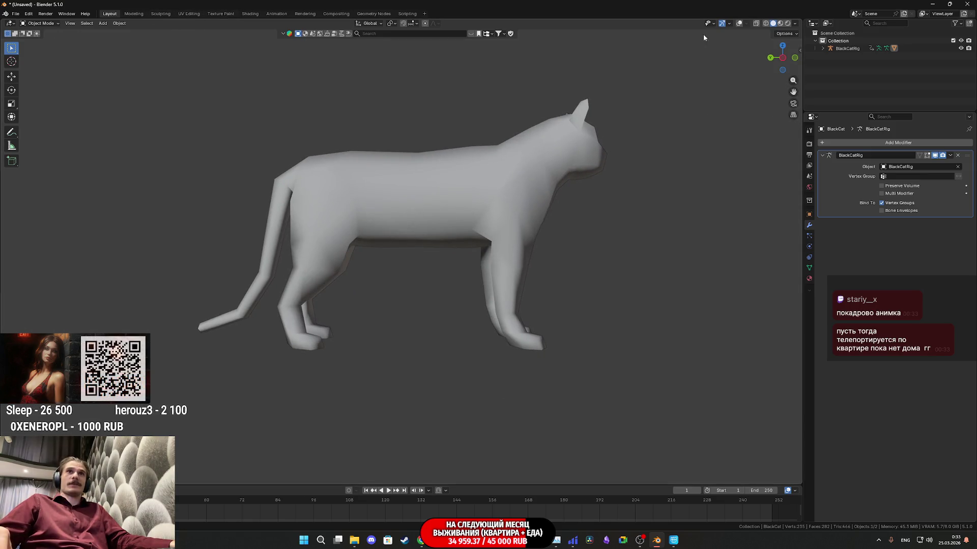
pyautogui.click(739, 23)
pyautogui.moveTo(571, 197); pyautogui.dragTo(759, 49)
pyautogui.click(746, 24)
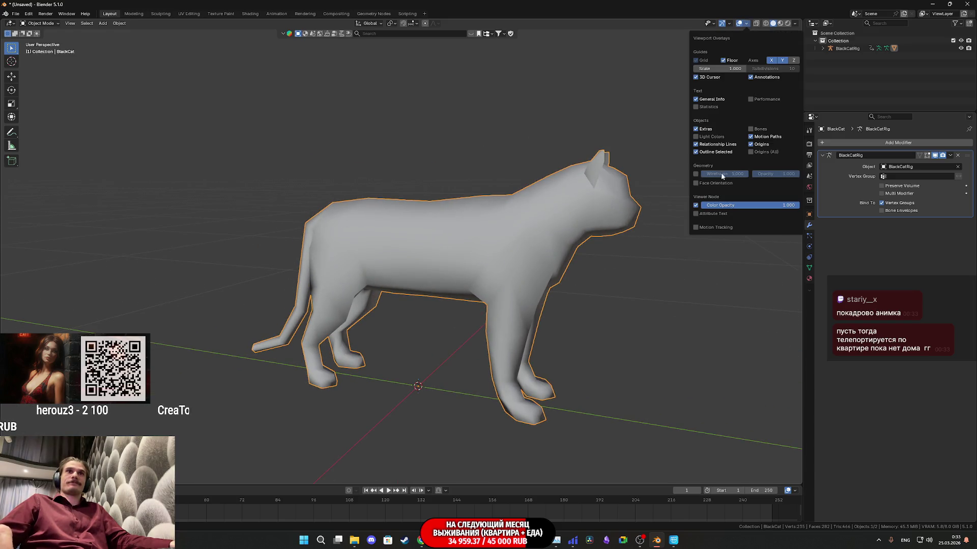
pyautogui.click(750, 129)
pyautogui.click(509, 288)
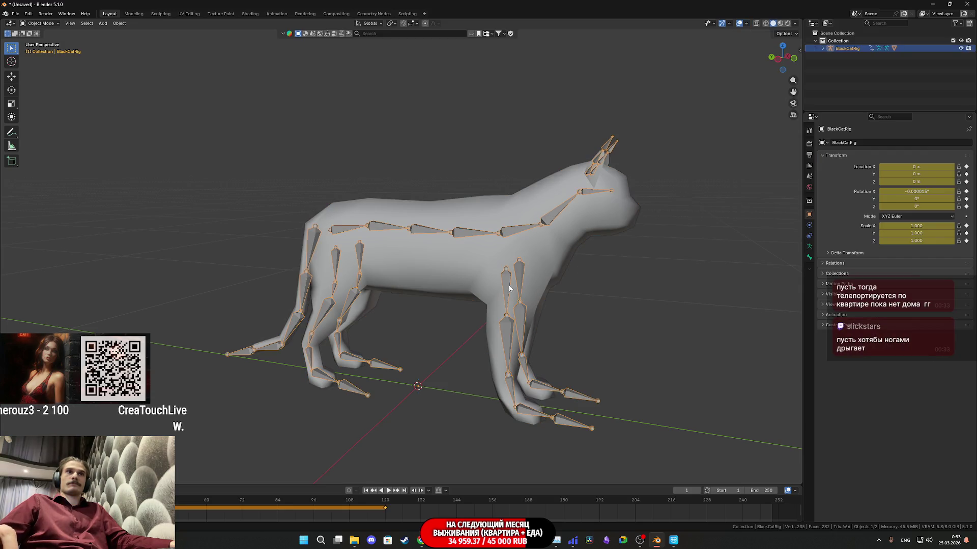
pyautogui.moveTo(617, 393); pyautogui.dragTo(392, 462)
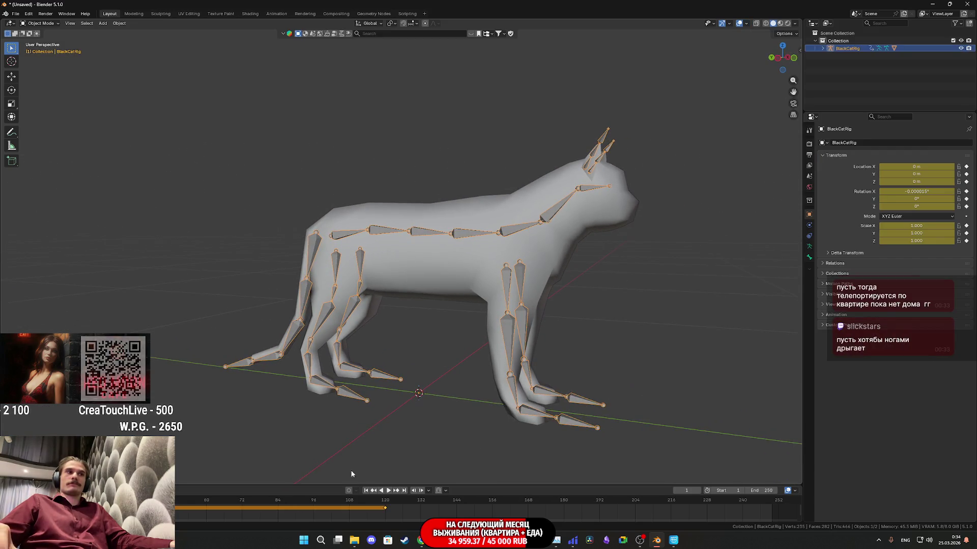
# Play the cat animation, return to frame 1, move closer, and enter Edit Mode
pyautogui.press('space')
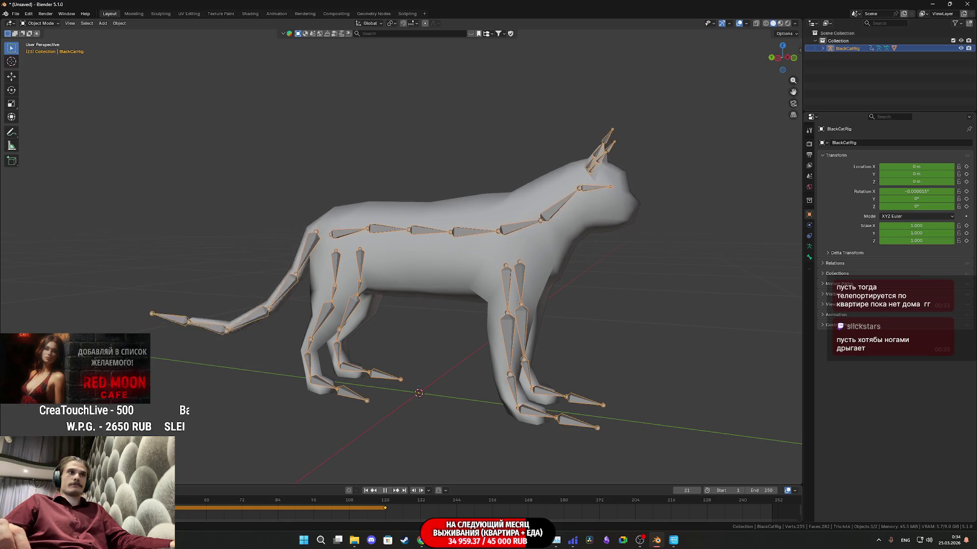
pyautogui.moveTo(221, 503); pyautogui.dragTo(28, 503)
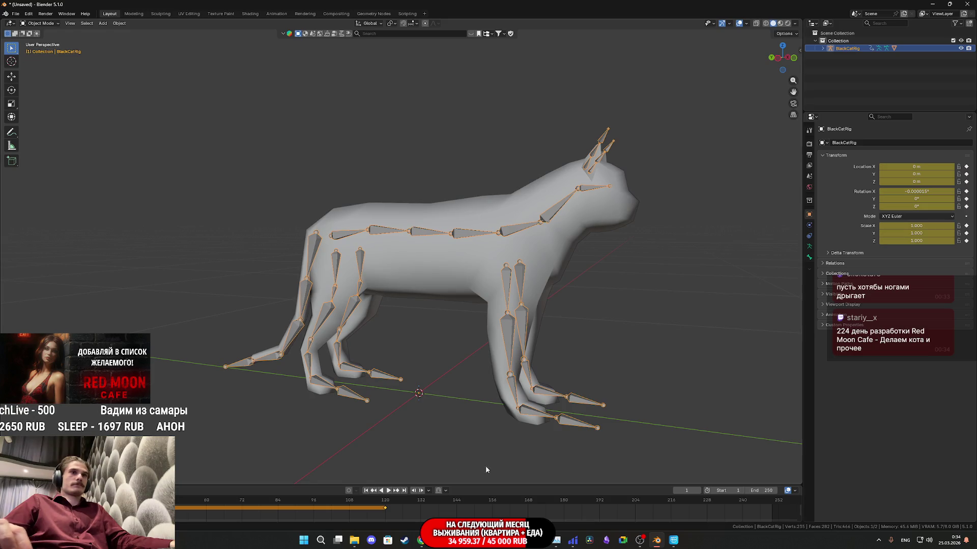
pyautogui.moveTo(605, 396)
pyautogui.mouseDown()
pyautogui.moveTo(580, 342)
pyautogui.moveTo(675, 333)
pyautogui.mouseUp()
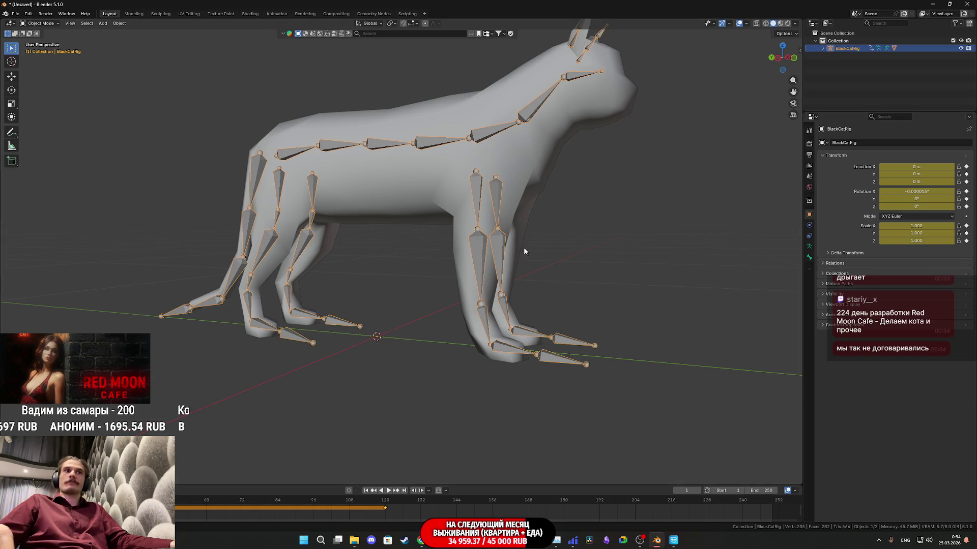
pyautogui.press('Tab')
# Select the frontPaw.R bone and switch the BlackCatRig armature into Pose Mode
pyautogui.click(481, 262)
pyautogui.click(501, 346)
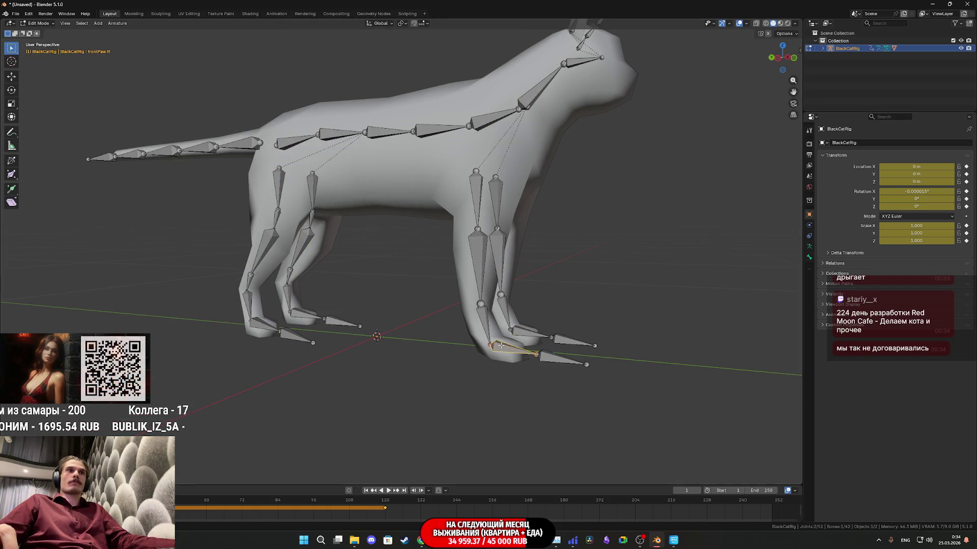
pyautogui.click(810, 261)
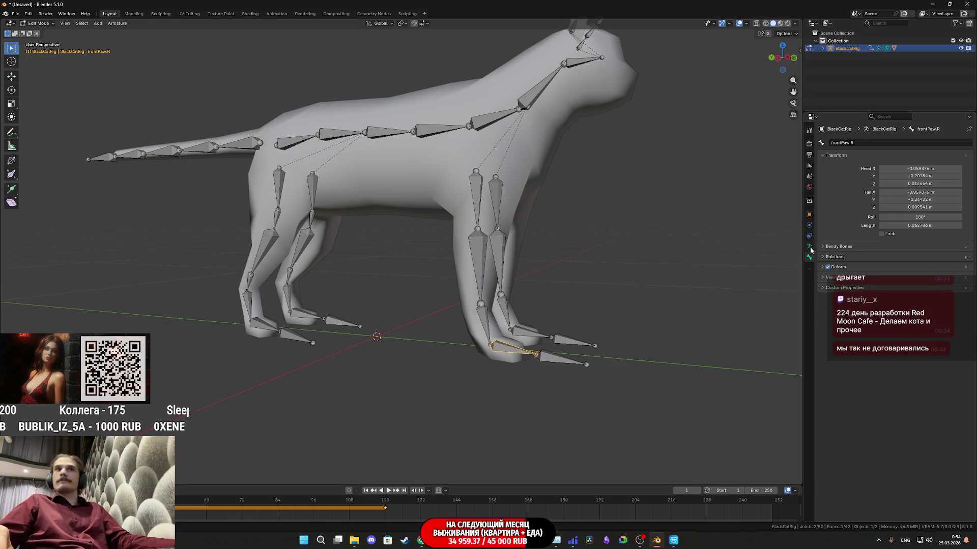
pyautogui.click(810, 247)
pyautogui.click(809, 258)
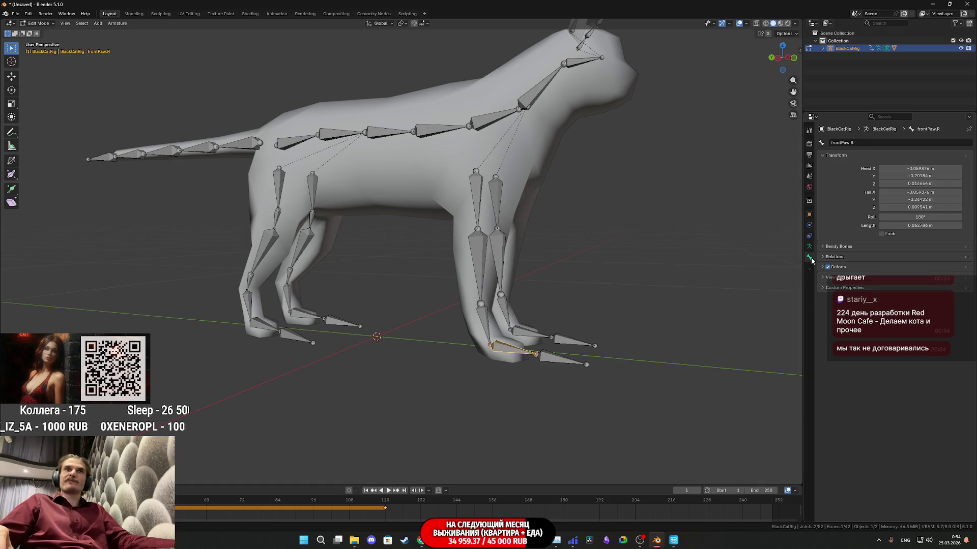
pyautogui.click(36, 24)
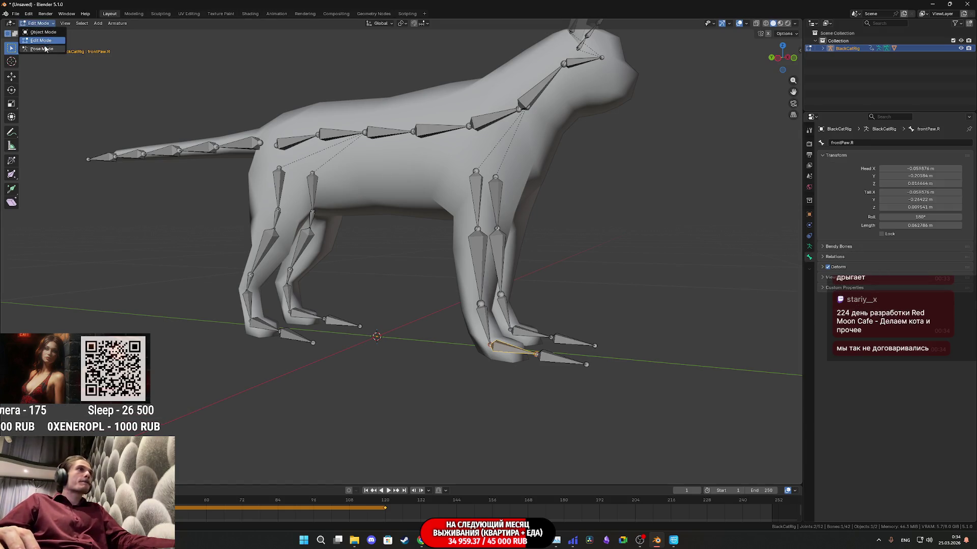
pyautogui.click(45, 49)
# Add an Inverse Kinematics bone constraint to frontPaw.R
pyautogui.click(809, 268)
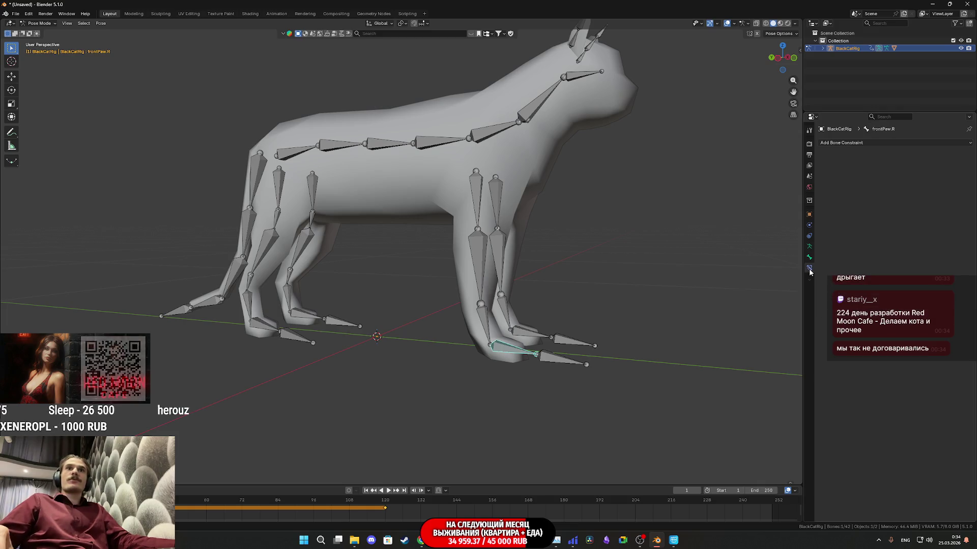
pyautogui.click(835, 143)
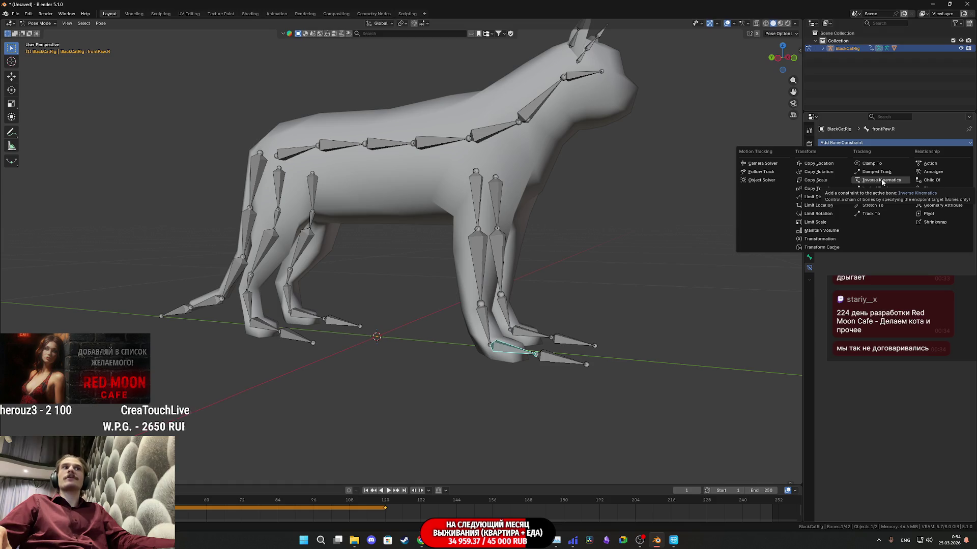
pyautogui.click(882, 182)
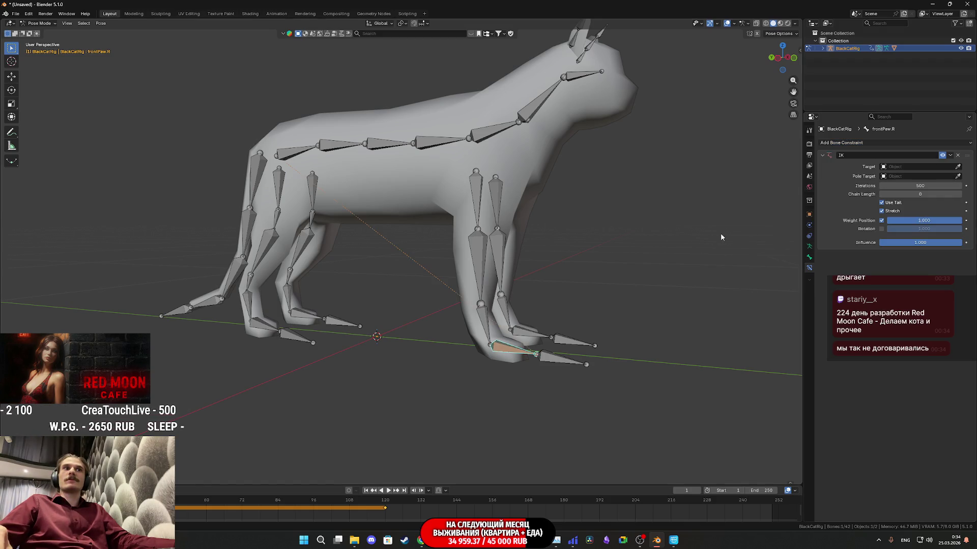
pyautogui.scroll(-5, 570, 293)
pyautogui.scroll(3, 524, 347)
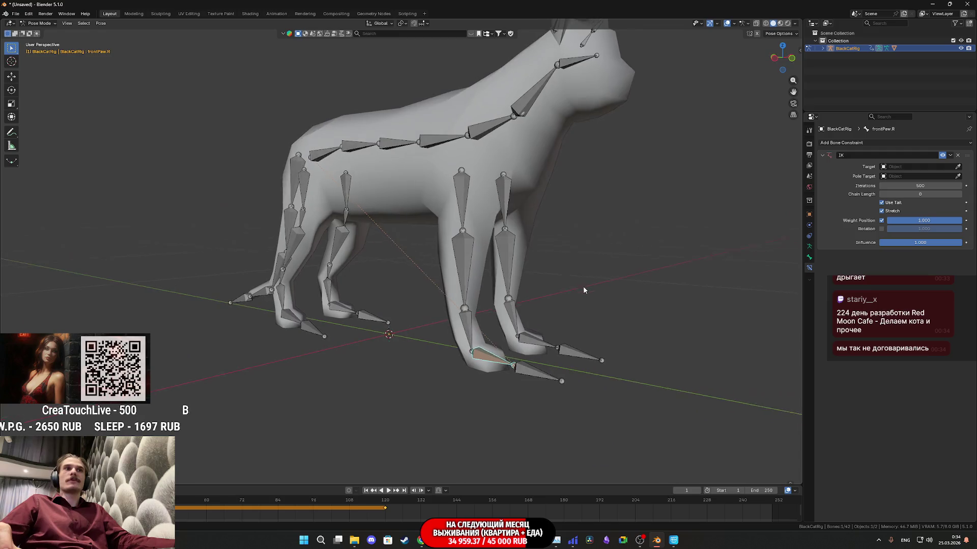
pyautogui.moveTo(539, 340); pyautogui.dragTo(563, 336)
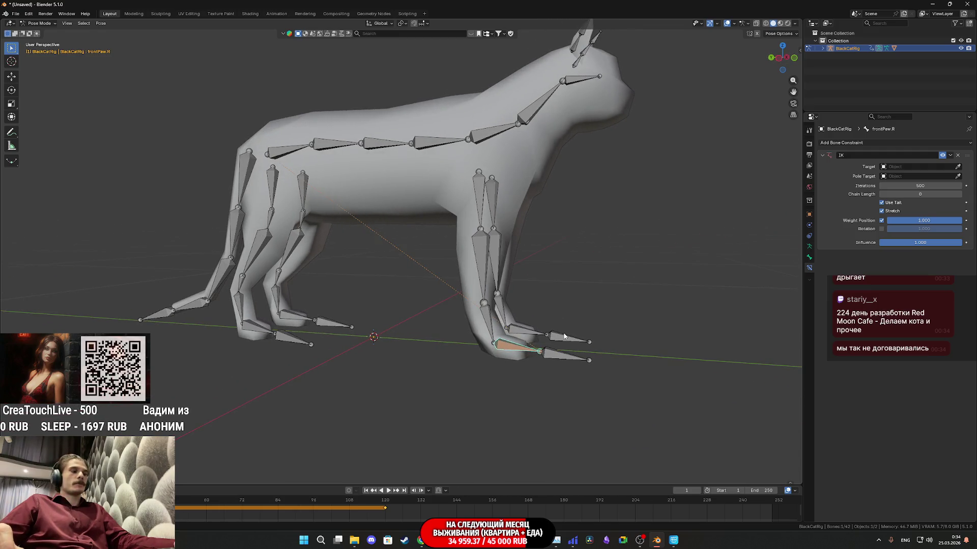
pyautogui.press('g')
pyautogui.rightClick(506, 293)
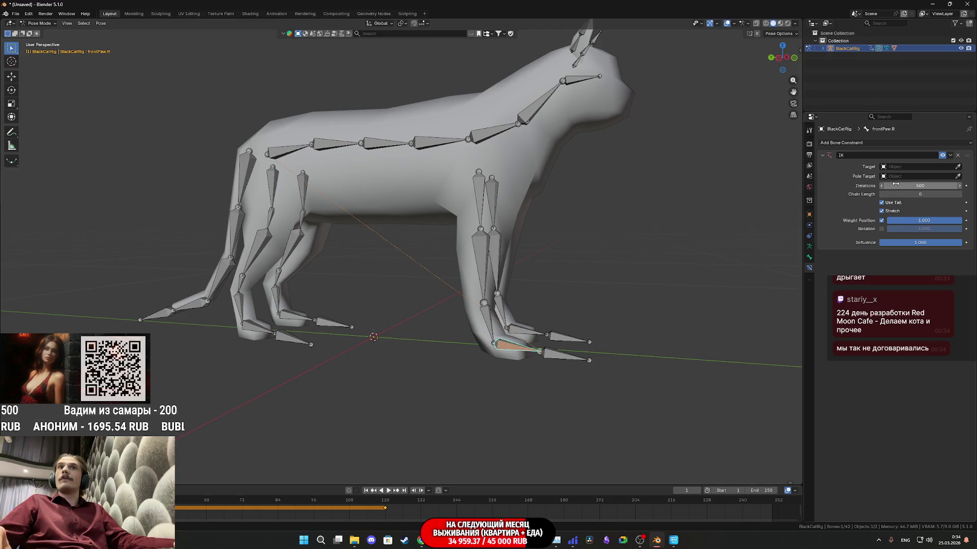
pyautogui.click(904, 167)
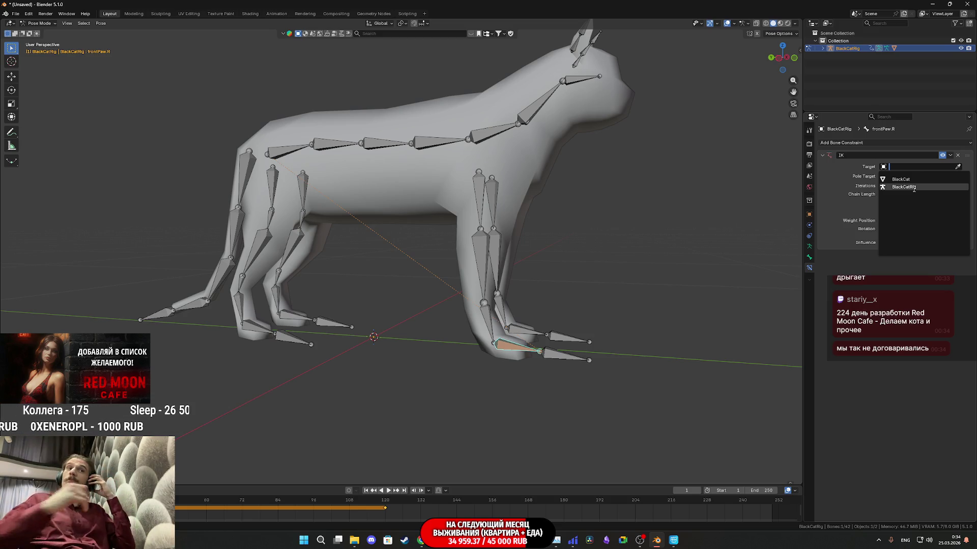
pyautogui.click(914, 188)
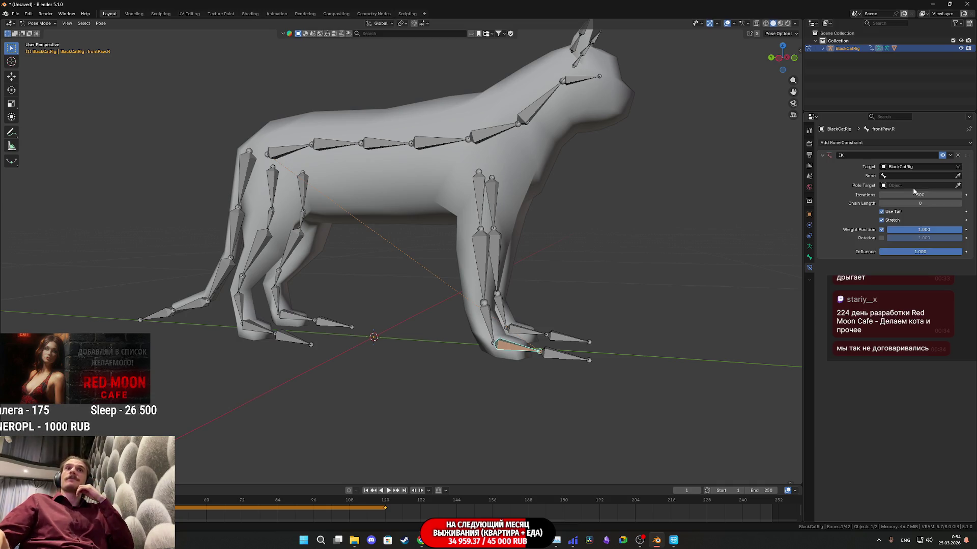
pyautogui.click(904, 175)
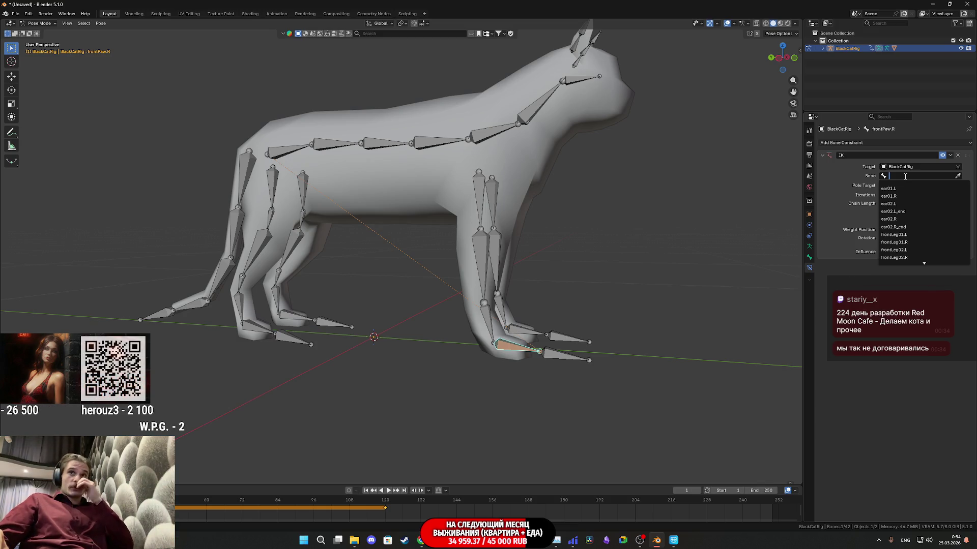
pyautogui.click(958, 175)
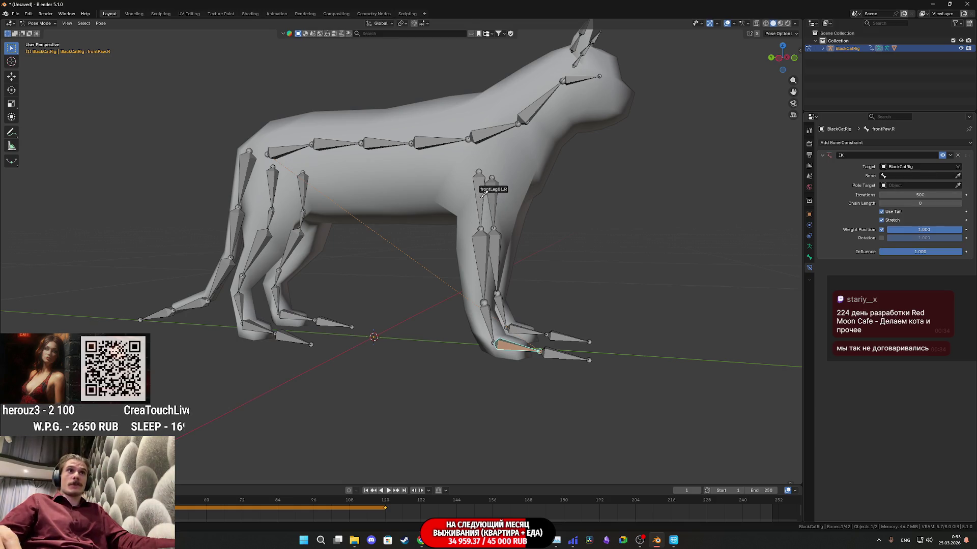
pyautogui.click(483, 196)
pyautogui.moveTo(516, 204)
pyautogui.mouseDown()
pyautogui.moveTo(505, 254)
pyautogui.moveTo(520, 217)
pyautogui.mouseUp()
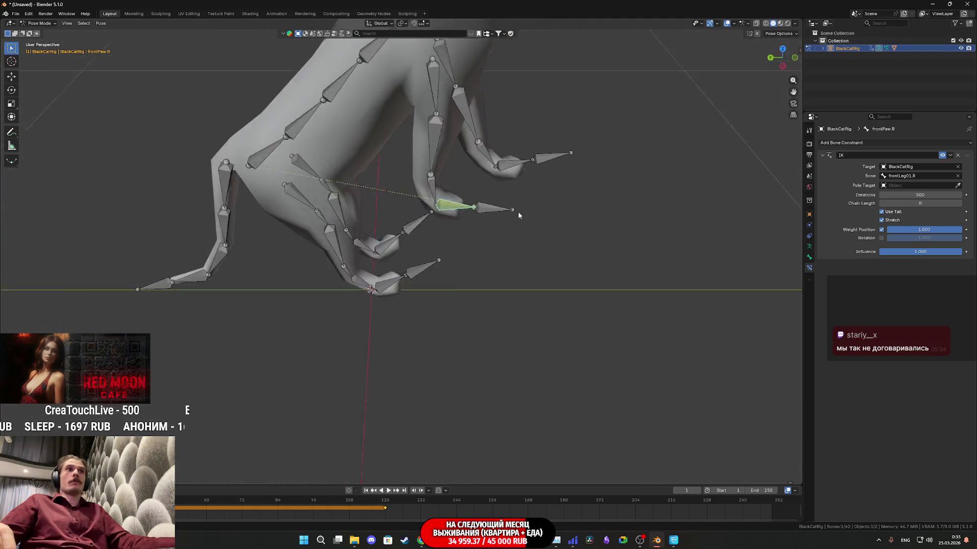
pyautogui.hotkey('ctrl', 'z')
pyautogui.hotkey('ctrl', 'z')
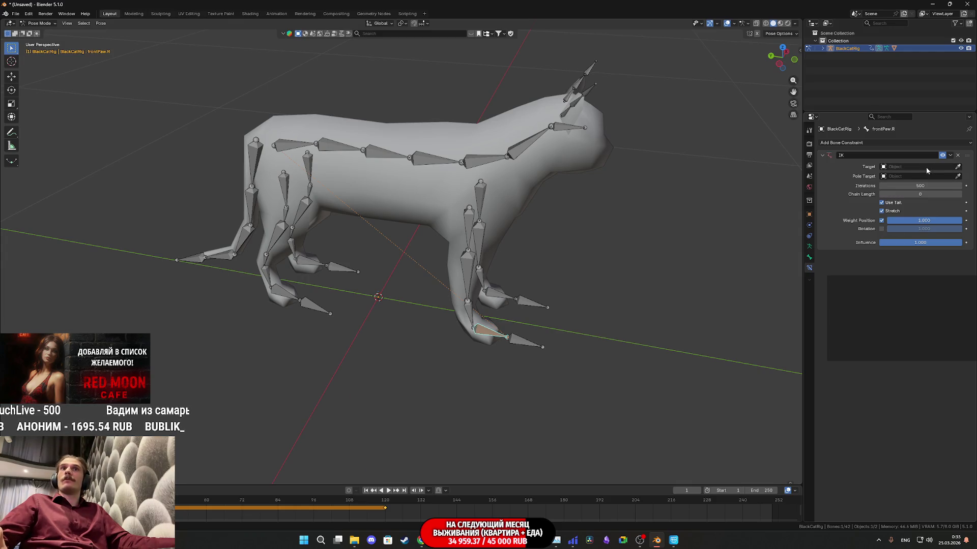
pyautogui.click(483, 185)
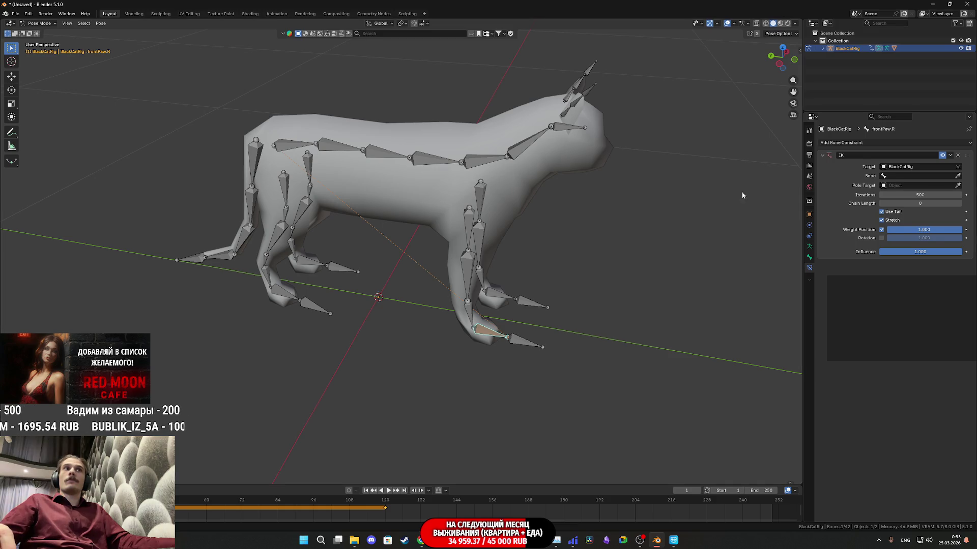
pyautogui.click(487, 327)
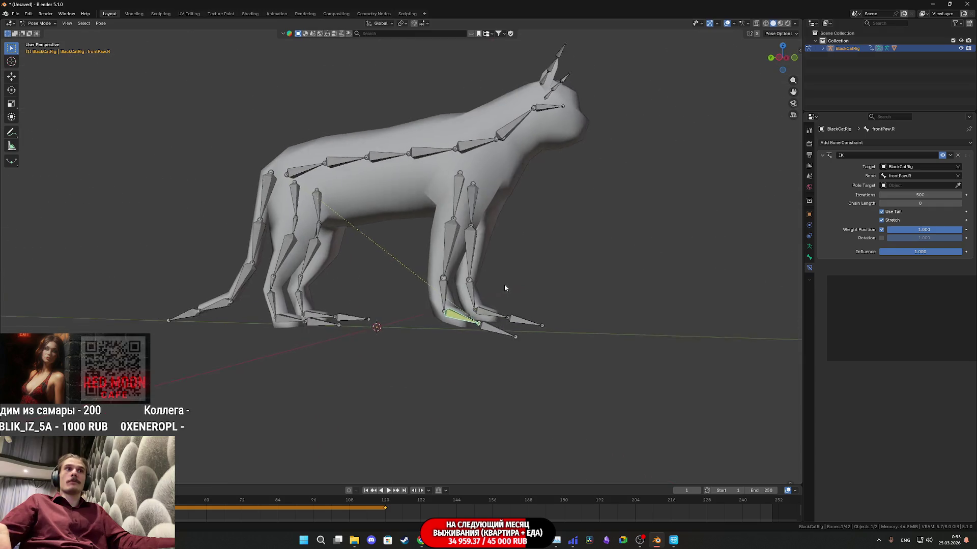
pyautogui.press('r')
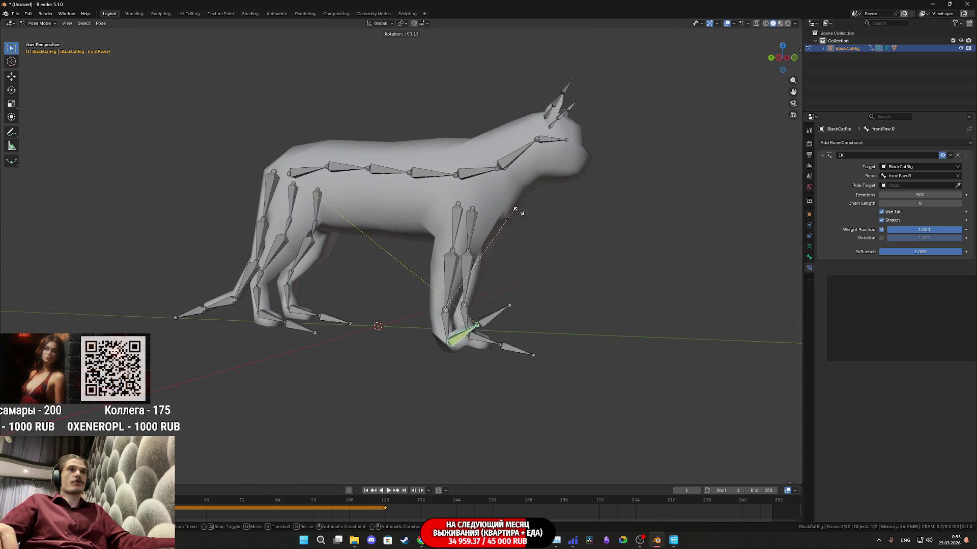
pyautogui.rightClick(574, 345)
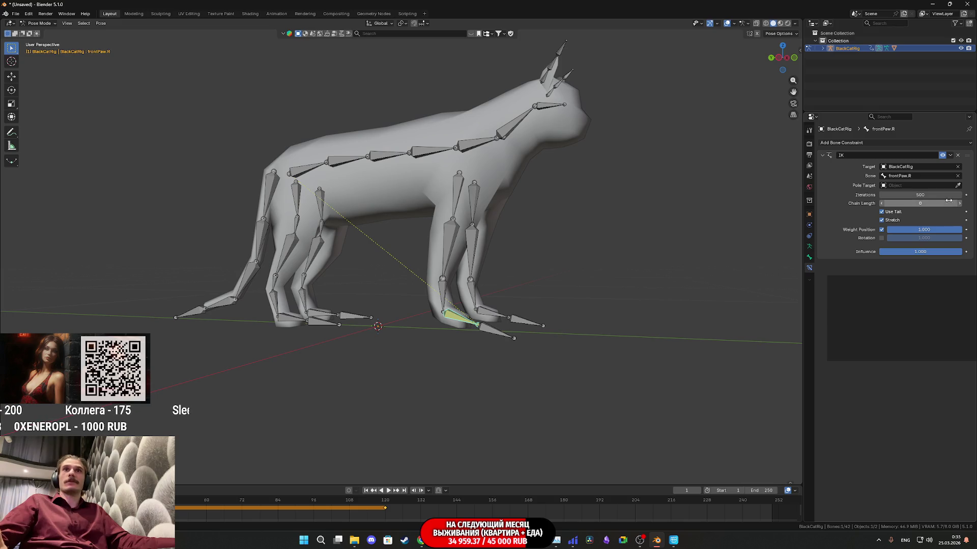
pyautogui.click(957, 176)
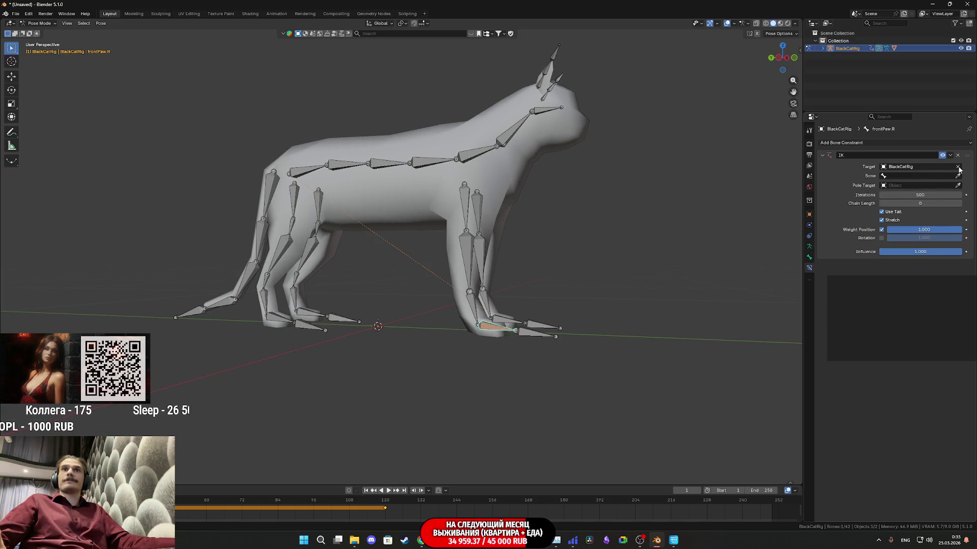
pyautogui.click(958, 166)
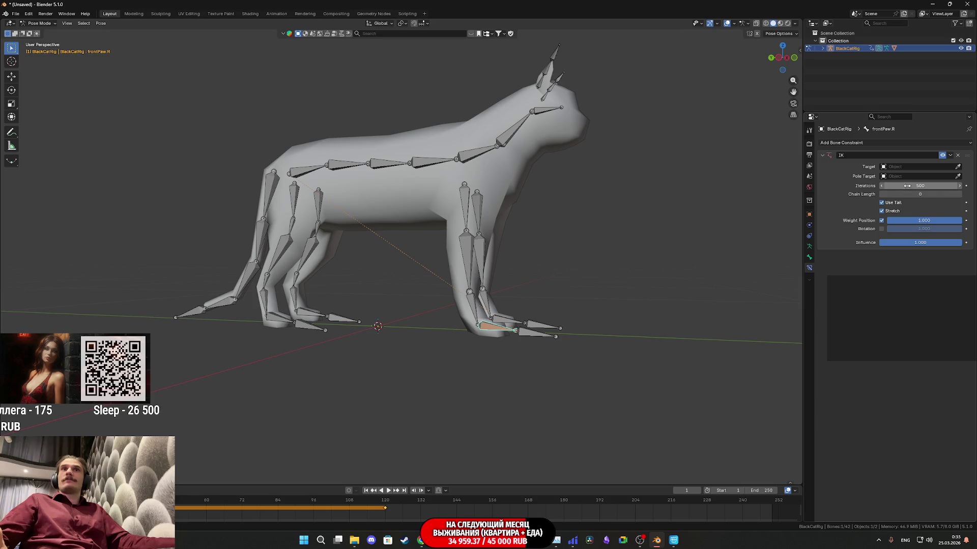
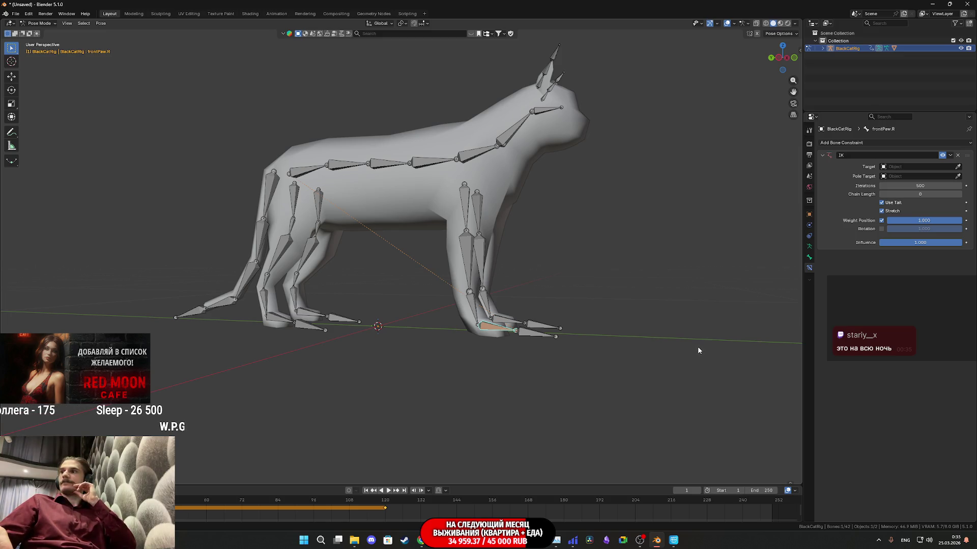
# Target the paw's IK constraint at BlackCatRig with bone frontPaw.R_end
pyautogui.moveTo(698, 349)
pyautogui.mouseDown()
pyautogui.moveTo(562, 318)
pyautogui.moveTo(499, 325)
pyautogui.mouseUp()
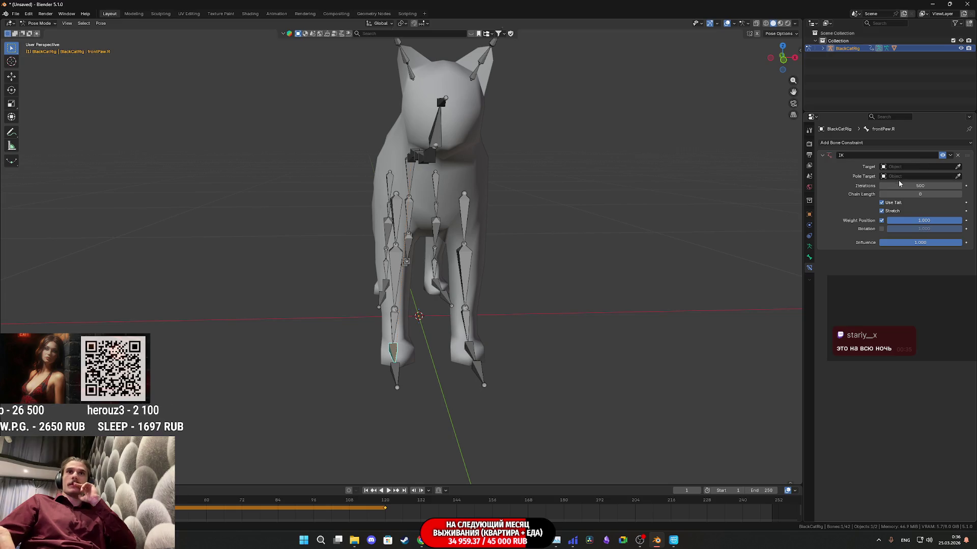
pyautogui.moveTo(497, 327); pyautogui.dragTo(555, 330)
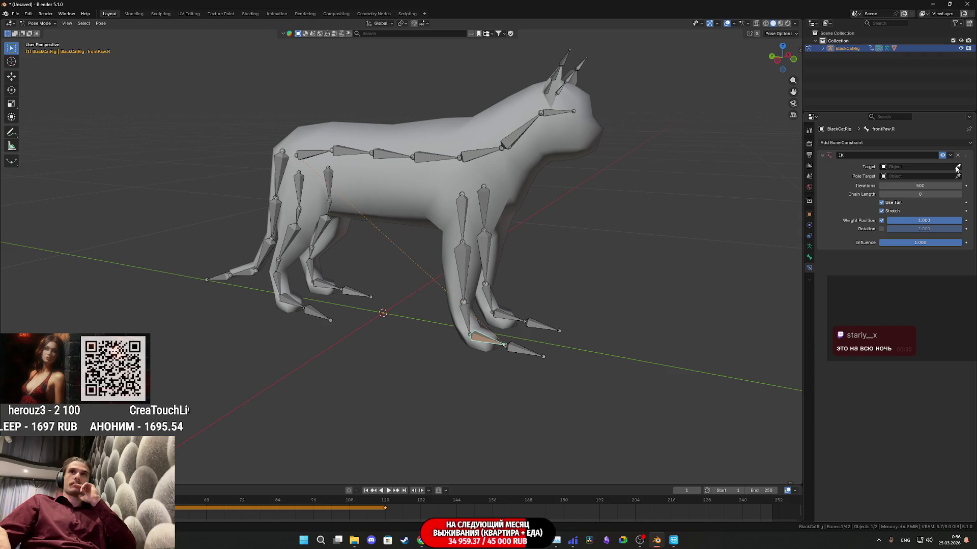
pyautogui.click(535, 346)
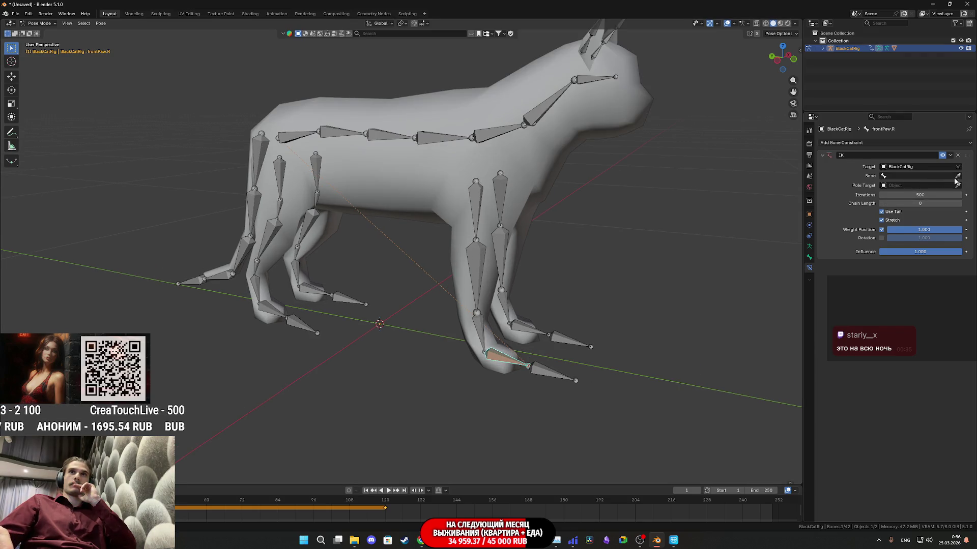
pyautogui.click(560, 375)
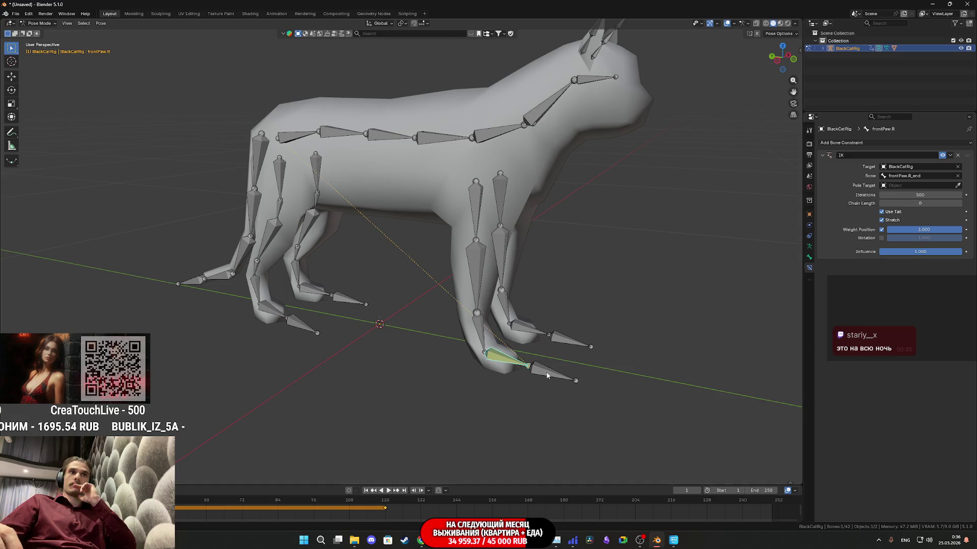
# Test the paw with rotate and move, then clear the IK target
pyautogui.press('r')
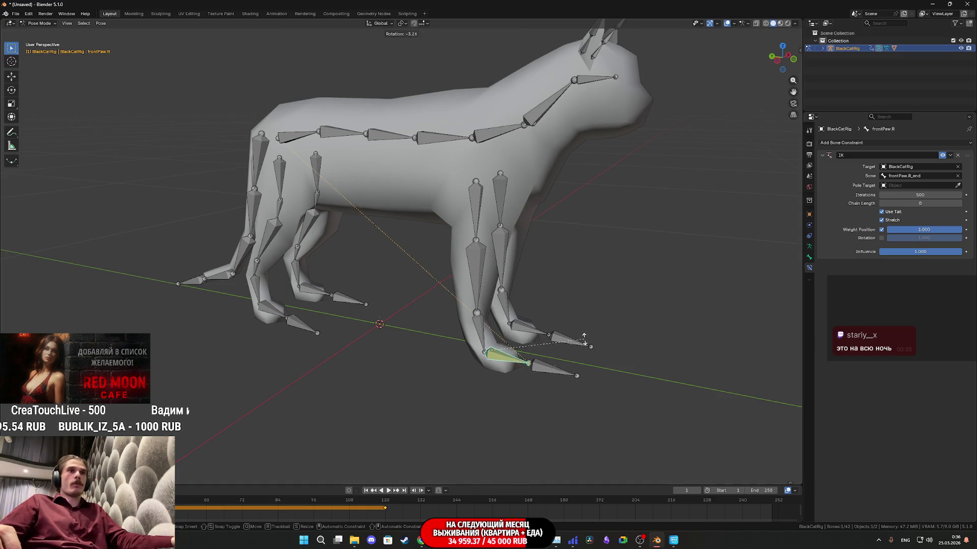
pyautogui.rightClick(587, 346)
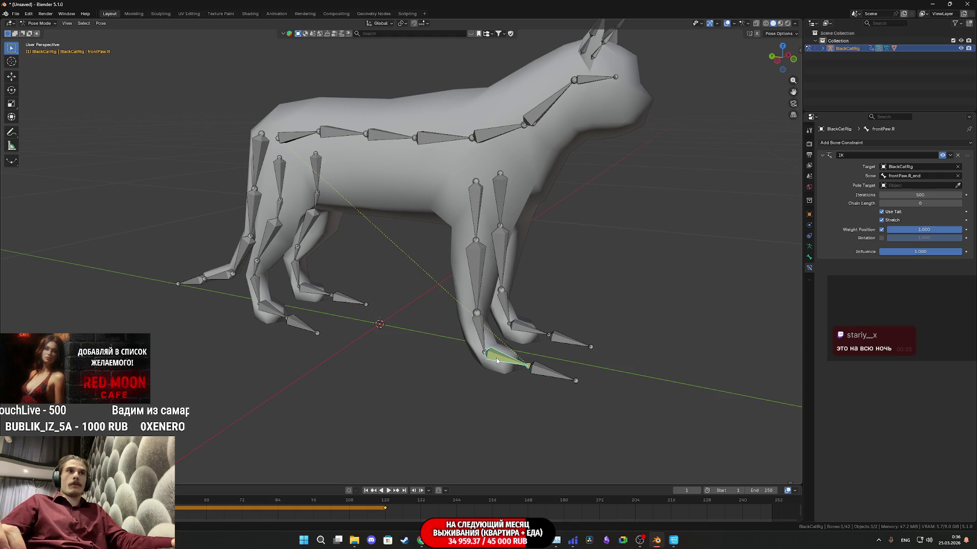
pyautogui.click(11, 77)
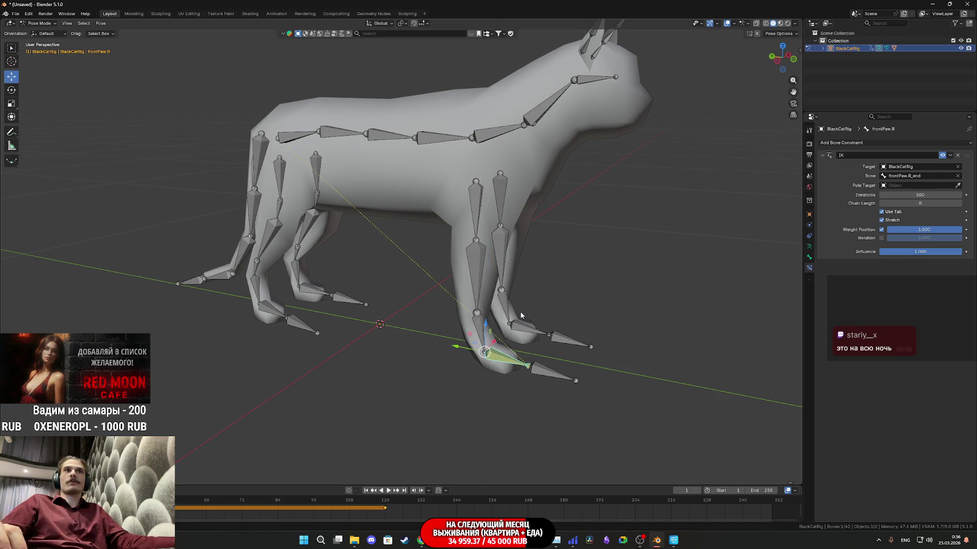
pyautogui.moveTo(545, 303)
pyautogui.mouseDown()
pyautogui.moveTo(543, 317)
pyautogui.moveTo(585, 300)
pyautogui.mouseUp()
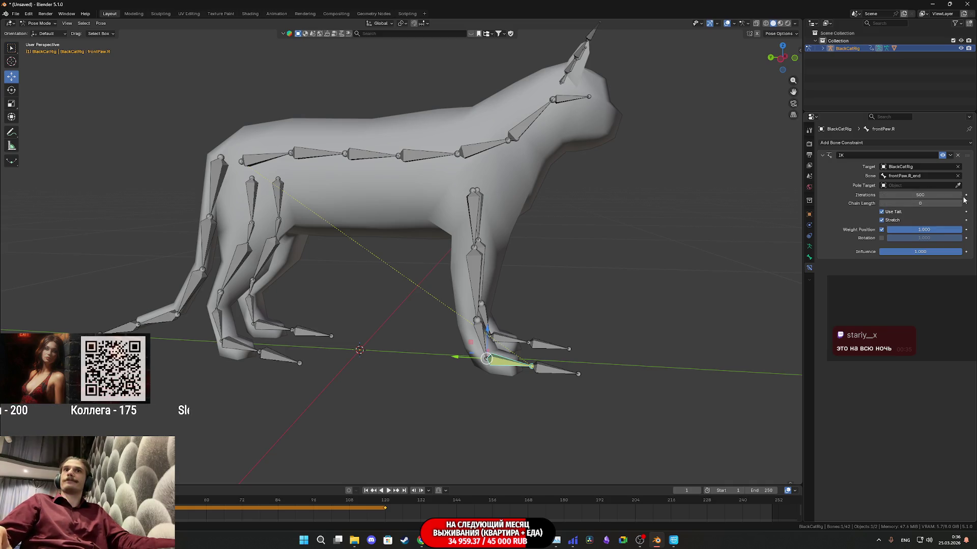
pyautogui.click(957, 166)
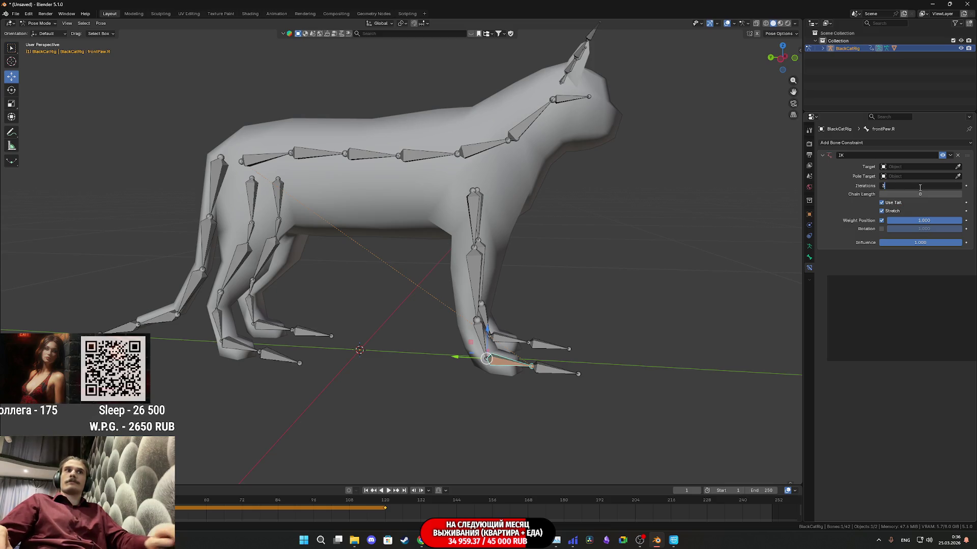
# Restore IK iterations to 500, set chain length to 4, and test-raise the paw
pyautogui.press('Return')
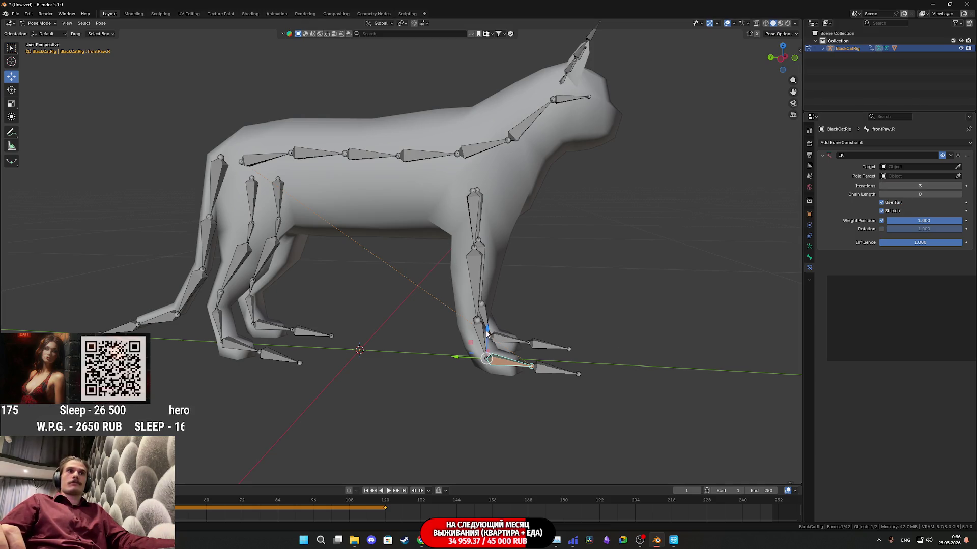
pyautogui.hotkey('ctrl', 'z')
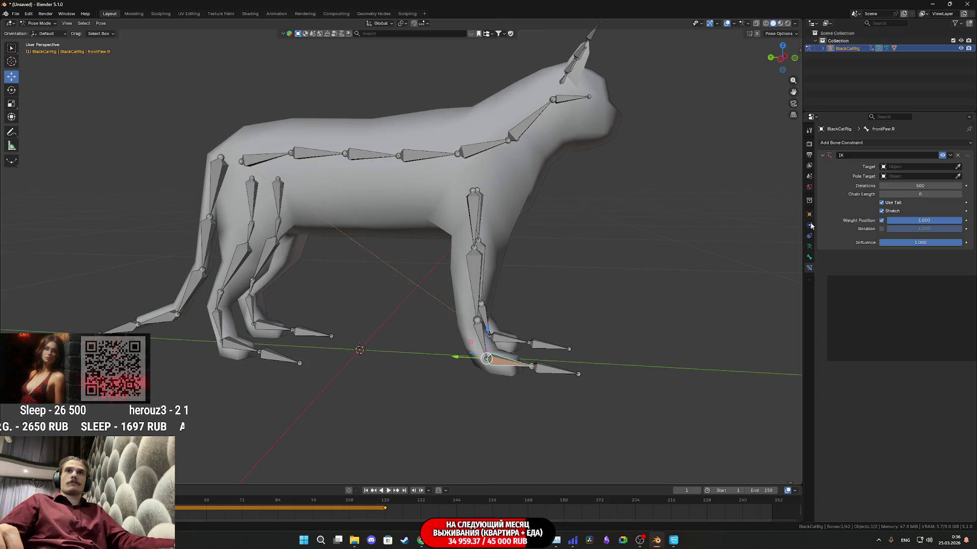
pyautogui.moveTo(910, 196)
pyautogui.mouseDown()
pyautogui.moveTo(941, 195)
pyautogui.moveTo(895, 194)
pyautogui.mouseUp()
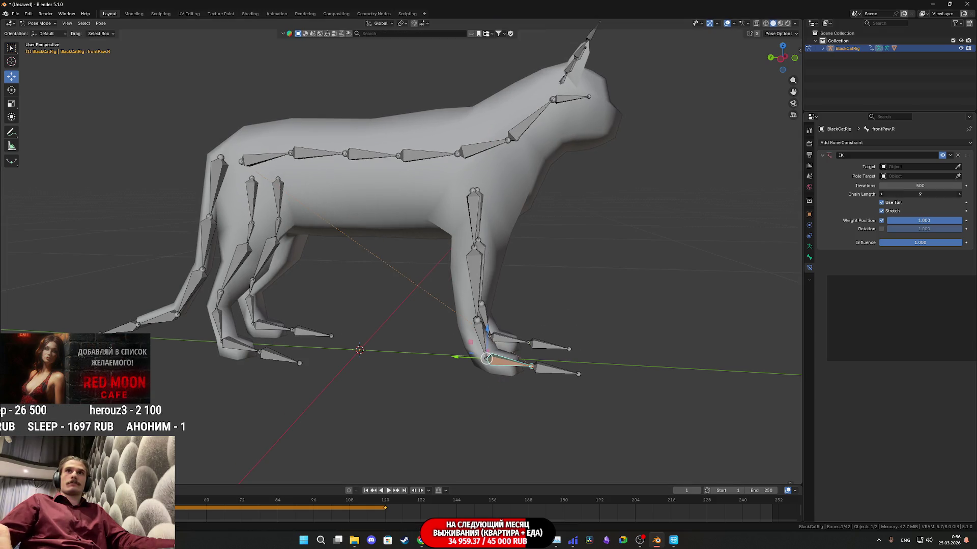
pyautogui.moveTo(488, 329)
pyautogui.mouseDown()
pyautogui.moveTo(610, 236)
pyautogui.moveTo(656, 227)
pyautogui.moveTo(618, 346)
pyautogui.moveTo(609, 313)
pyautogui.mouseUp()
pyautogui.hotkey('ctrl', 'z')
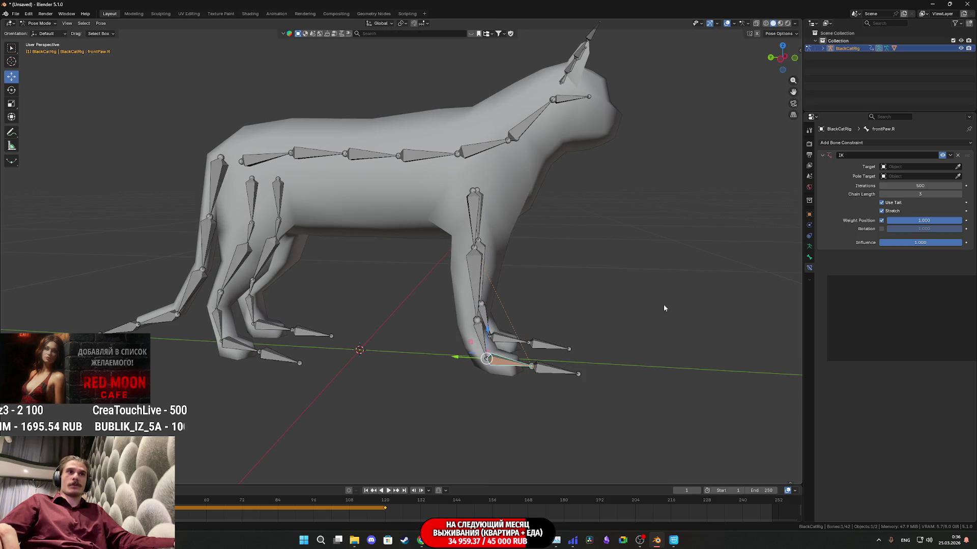
pyautogui.click(957, 194)
pyautogui.moveTo(487, 330)
pyautogui.mouseDown()
pyautogui.moveTo(509, 285)
pyautogui.moveTo(501, 321)
pyautogui.moveTo(521, 361)
pyautogui.moveTo(547, 305)
pyautogui.moveTo(529, 387)
pyautogui.moveTo(550, 302)
pyautogui.moveTo(691, 207)
pyautogui.moveTo(631, 344)
pyautogui.mouseUp()
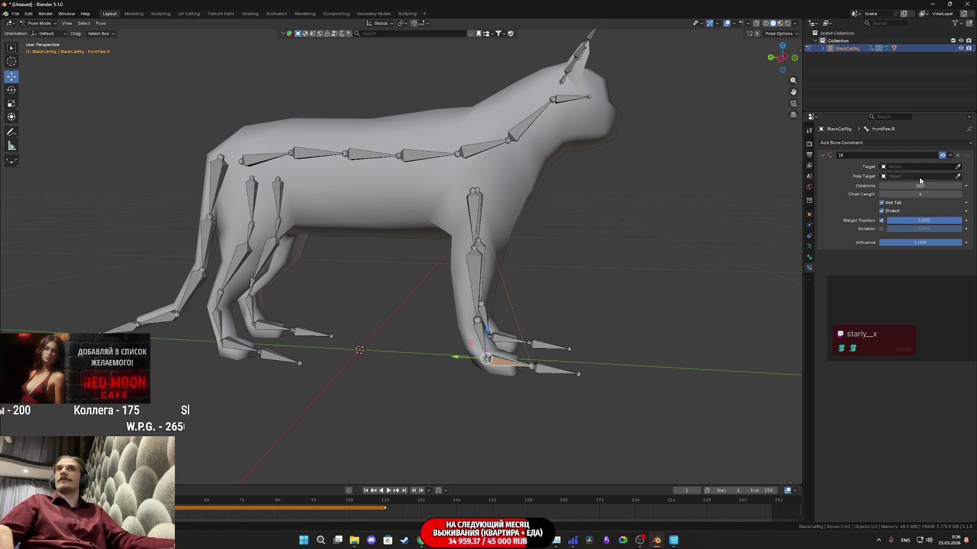
# Try BlackCatRig as the IK pole target, test-lift the paw, then clear the pole target
pyautogui.click(553, 368)
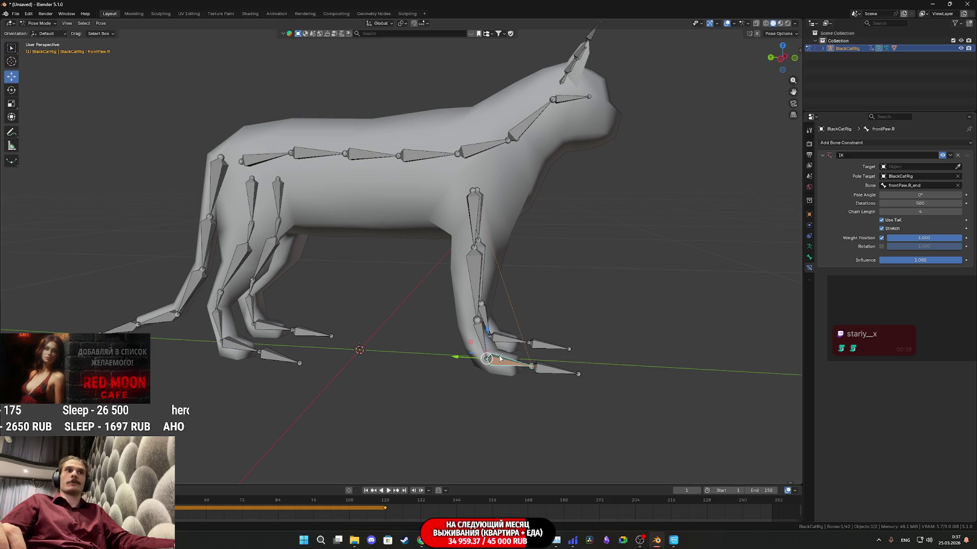
pyautogui.moveTo(472, 346); pyautogui.dragTo(471, 244)
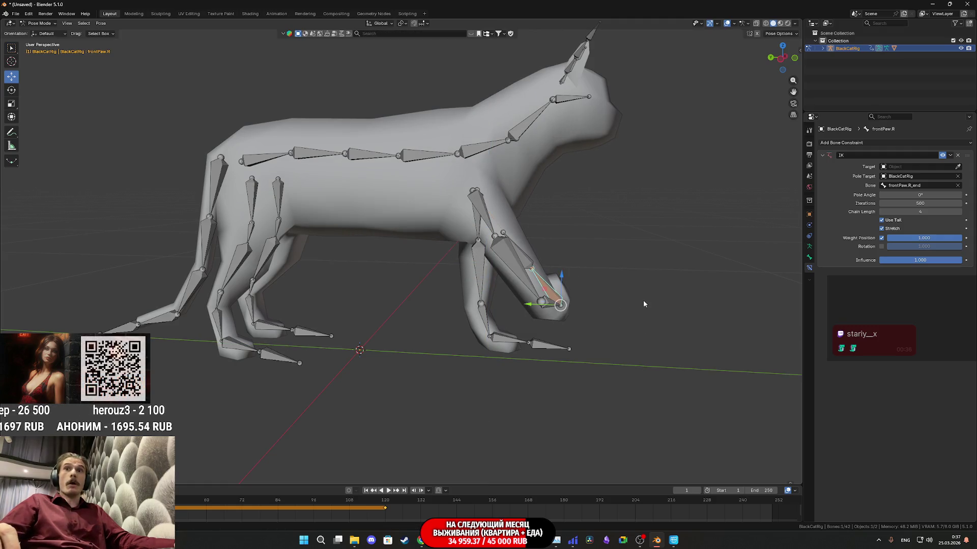
pyautogui.moveTo(626, 319); pyautogui.dragTo(584, 319)
pyautogui.hotkey('ctrl', 'z')
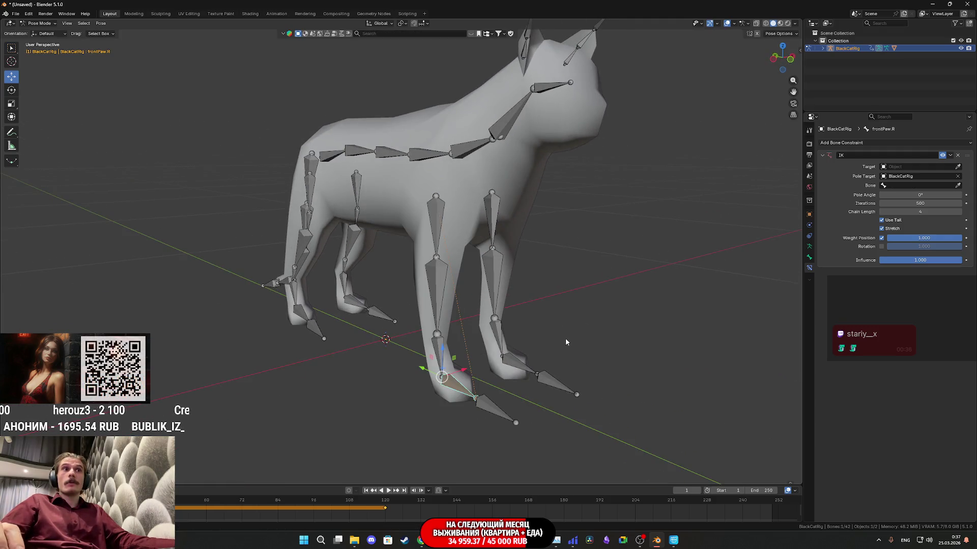
pyautogui.moveTo(552, 353)
pyautogui.mouseDown()
pyautogui.moveTo(534, 335)
pyautogui.moveTo(593, 341)
pyautogui.moveTo(685, 308)
pyautogui.mouseUp()
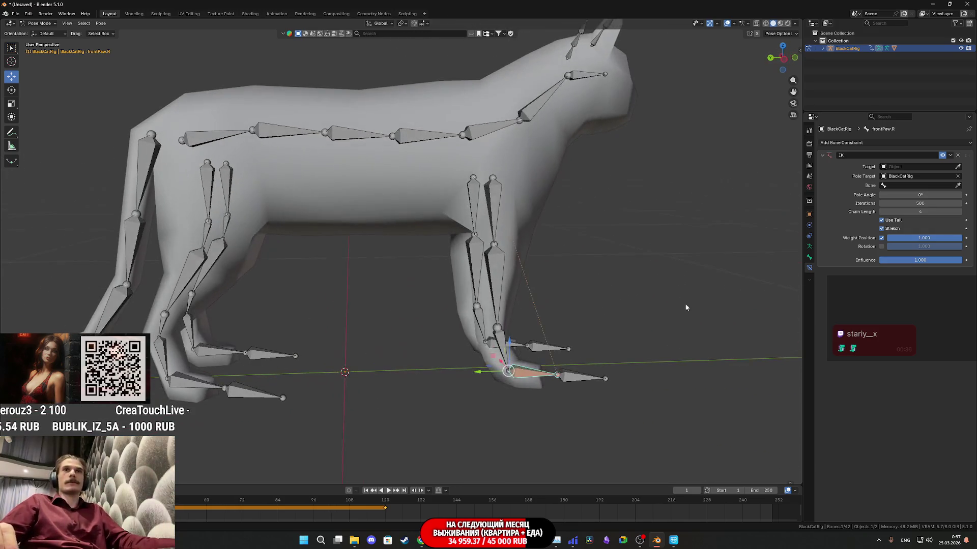
pyautogui.click(958, 177)
# Uncheck IK Rotation and delete the IK constraint from frontPaw.R
pyautogui.moveTo(611, 304)
pyautogui.mouseDown()
pyautogui.moveTo(560, 304)
pyautogui.moveTo(497, 372)
pyautogui.moveTo(618, 268)
pyautogui.moveTo(499, 401)
pyautogui.moveTo(483, 397)
pyautogui.moveTo(569, 257)
pyautogui.moveTo(562, 267)
pyautogui.mouseUp()
pyautogui.press('Escape')
pyautogui.click(882, 229)
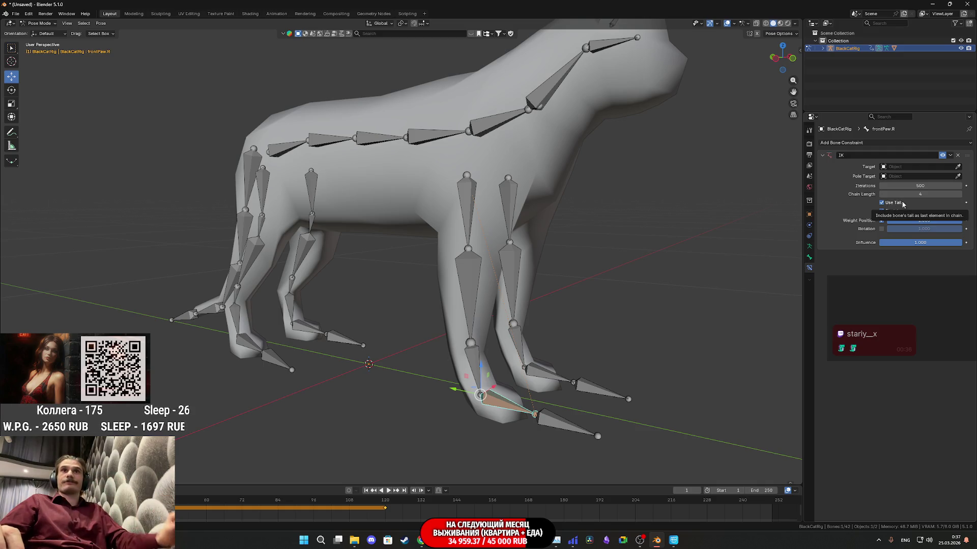
pyautogui.click(957, 156)
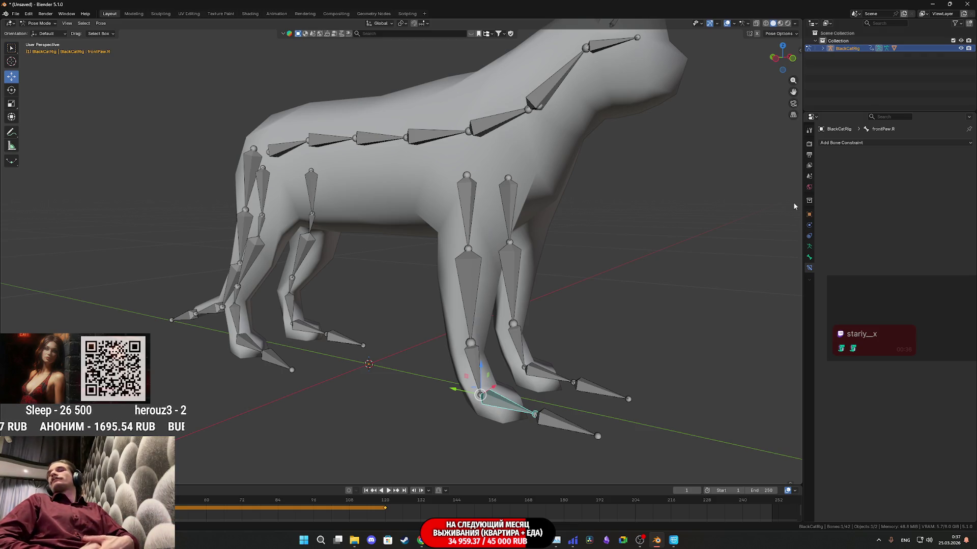
# Deselect the paw bone, zoom out, and Alt+Tab from Blender to the Unreal Editor
pyautogui.click(624, 326)
pyautogui.scroll(-3, 611, 323)
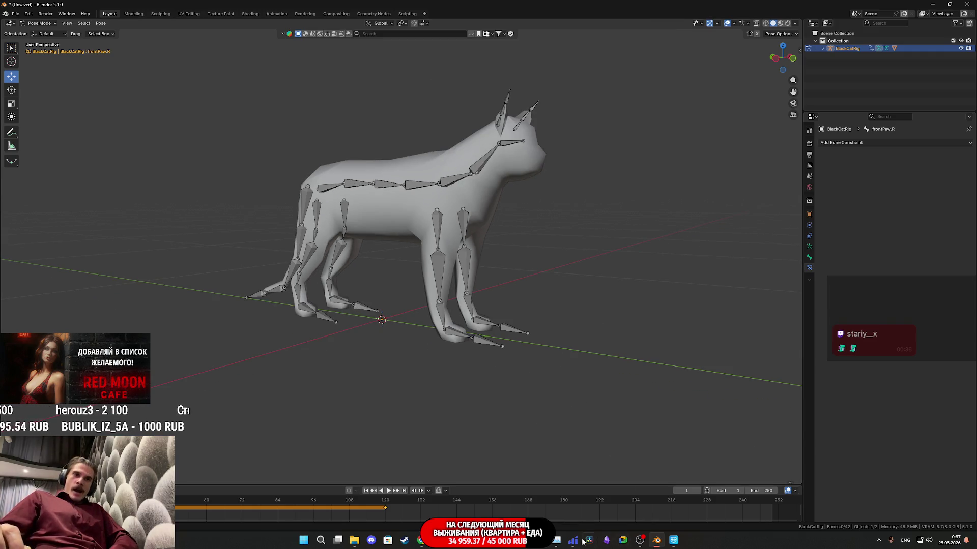
pyautogui.moveTo(454, 548)
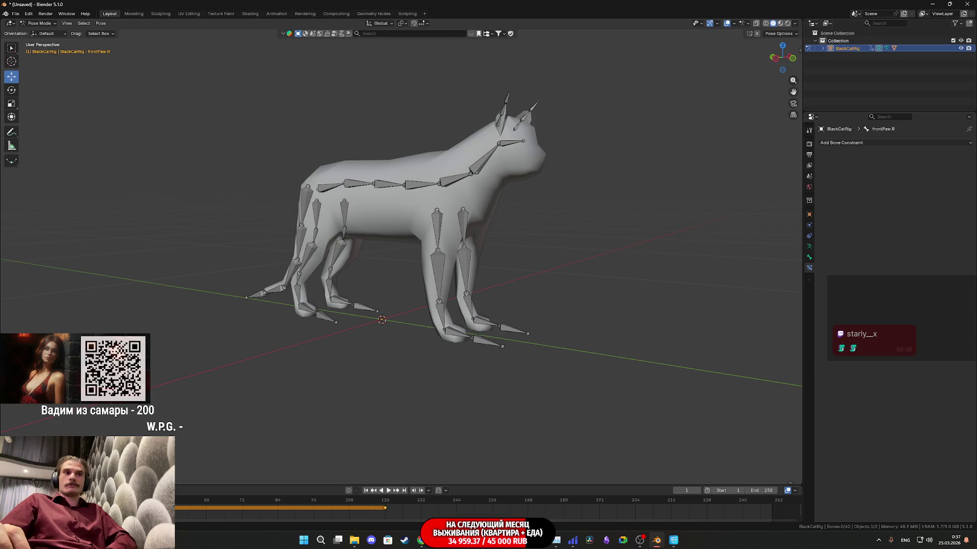
pyautogui.hotkey('alt', 'Tab')
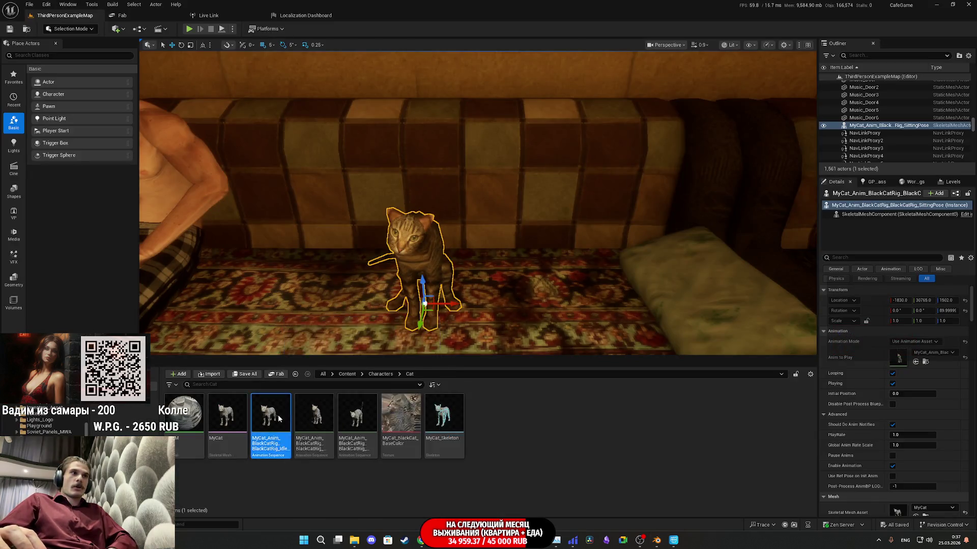
# Open the cat's IdleAnim asset and frame the cat facing the camera in the preview
pyautogui.doubleClick(278, 415)
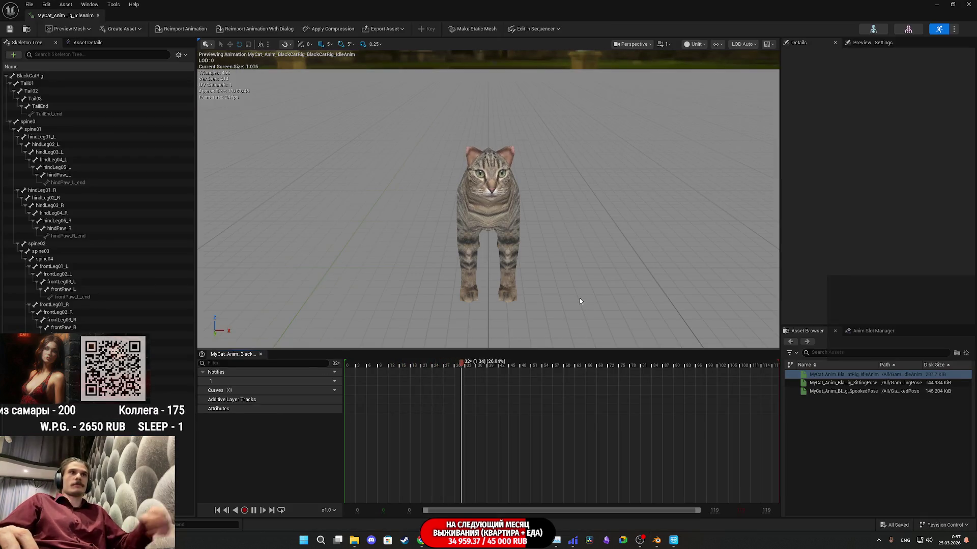
pyautogui.moveTo(579, 301); pyautogui.dragTo(503, 305)
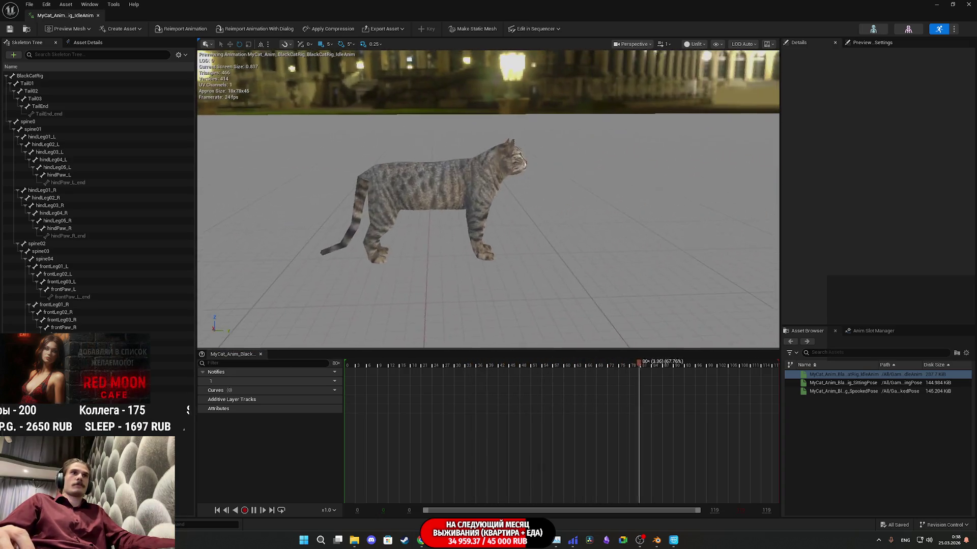
pyautogui.scroll(3, 489, 198)
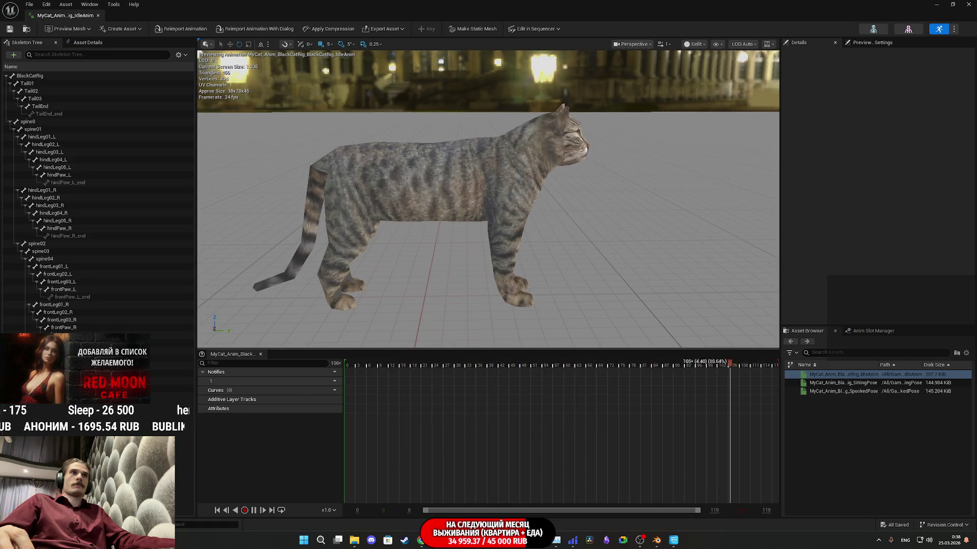
pyautogui.scroll(5, 488, 198)
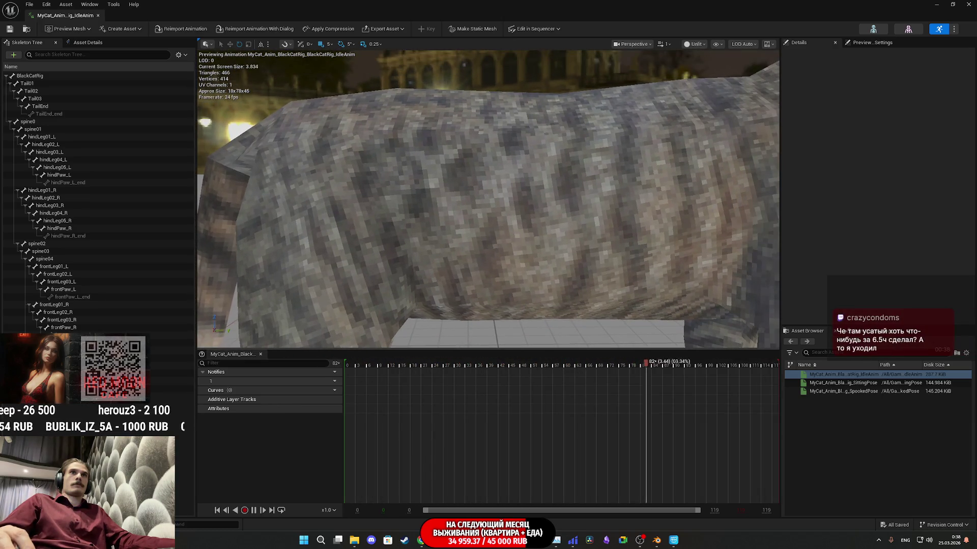
pyautogui.press('f')
pyautogui.moveTo(247, 91)
pyautogui.mouseDown()
pyautogui.moveTo(305, 97)
pyautogui.moveTo(274, 102)
pyautogui.mouseUp()
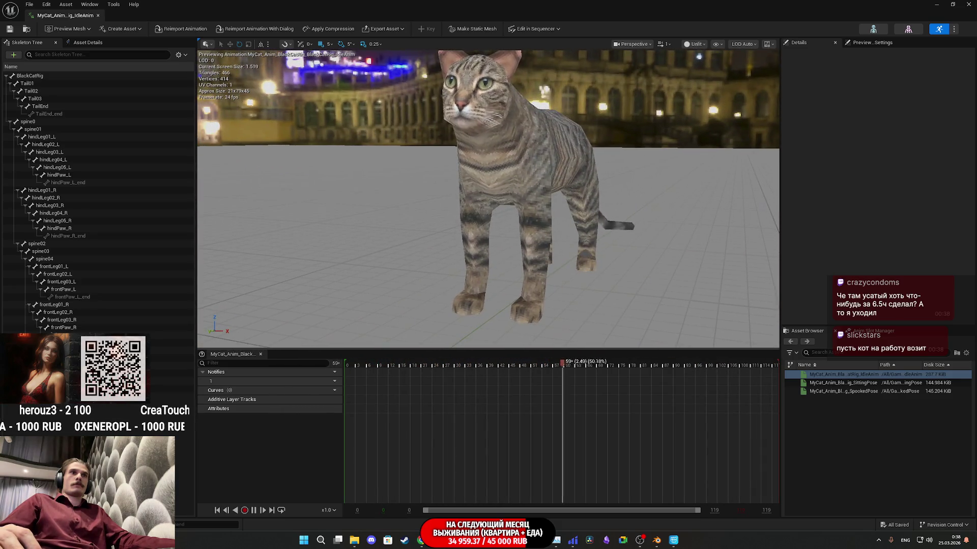
pyautogui.scroll(3, 488, 199)
pyautogui.scroll(2, 488, 199)
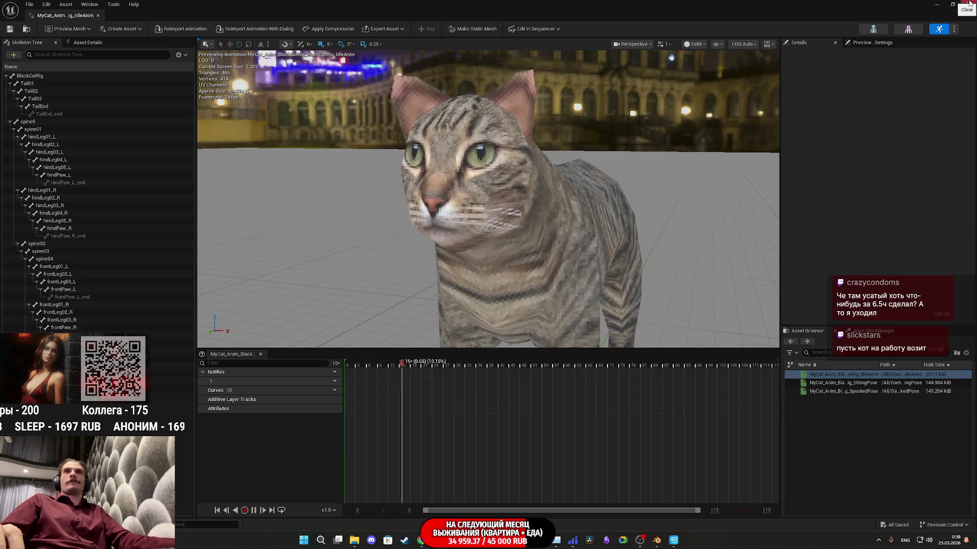
# Close IdleAnim, focus the level view on the sofa cat, then reopen IdleAnim for a front view
pyautogui.click(936, 4)
pyautogui.press('f')
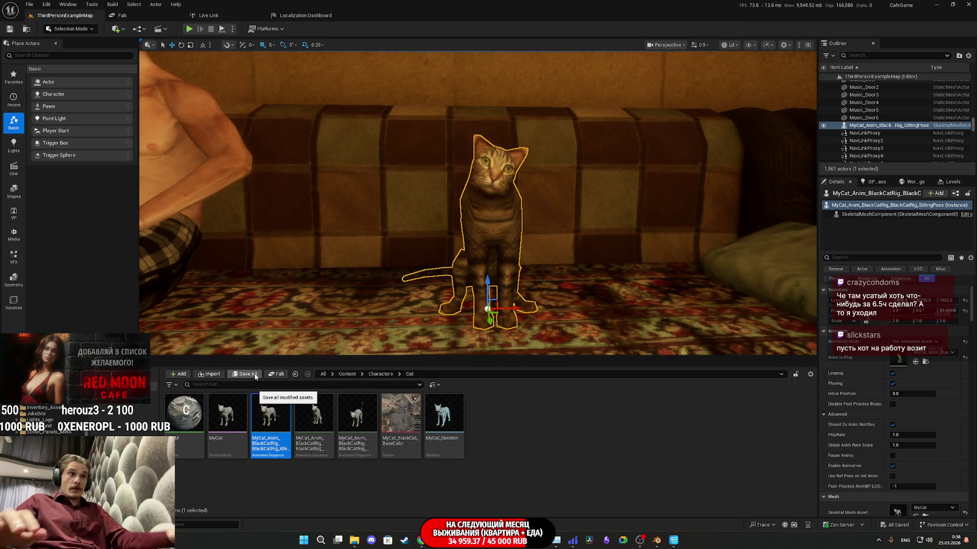
pyautogui.doubleClick(277, 417)
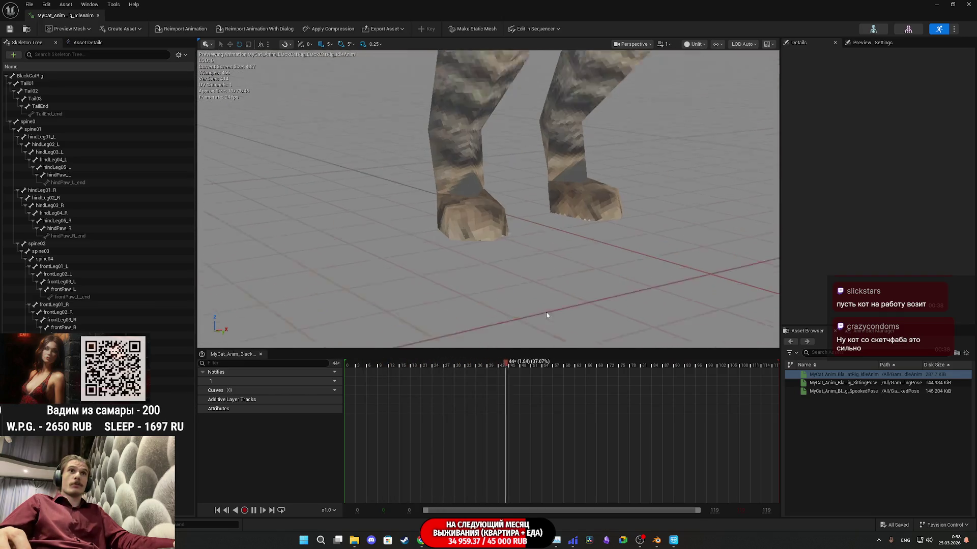
pyautogui.moveTo(547, 315); pyautogui.dragTo(547, 346)
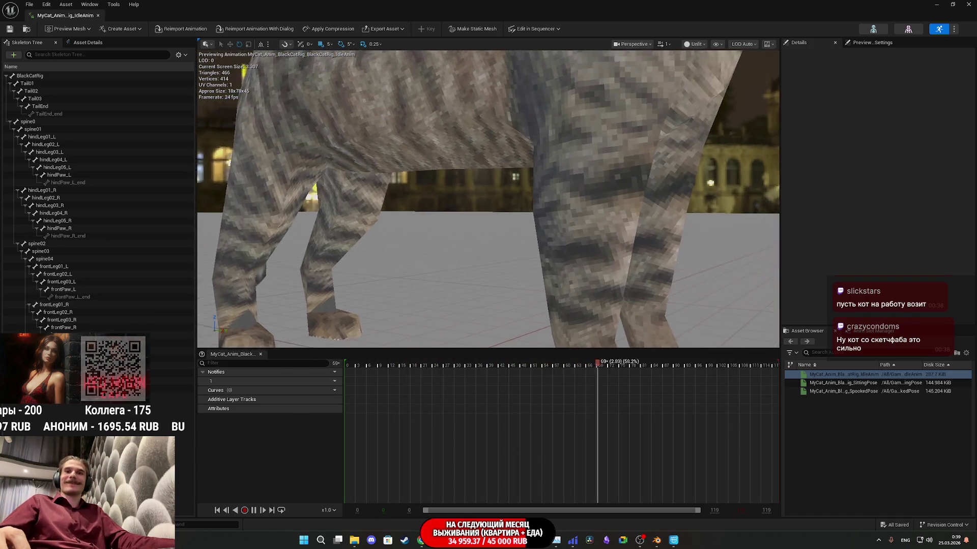
pyautogui.moveTo(538, 276)
pyautogui.mouseDown()
pyautogui.moveTo(519, 277)
pyautogui.moveTo(538, 277)
pyautogui.mouseUp()
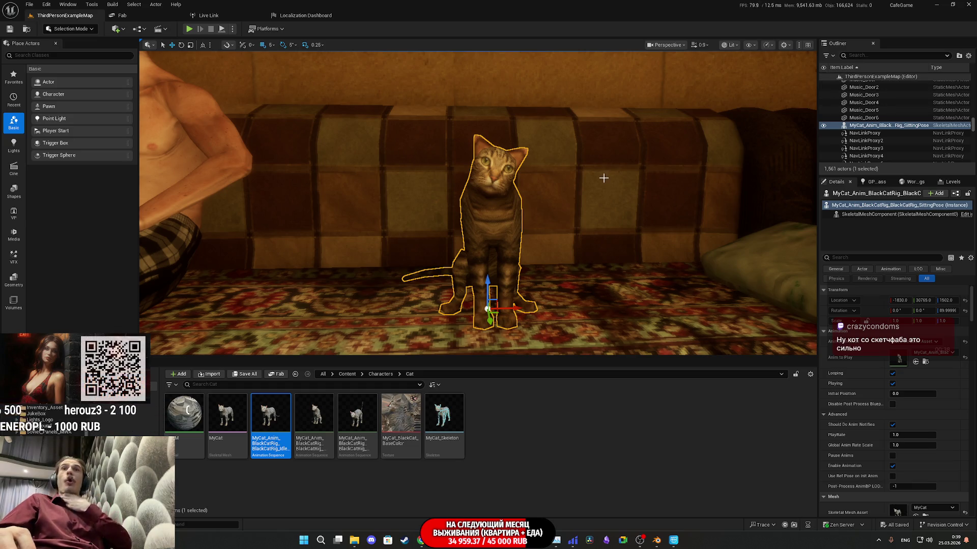
# Start playing the apartment level in full screen
pyautogui.moveTo(310, 278); pyautogui.dragTo(520, 290)
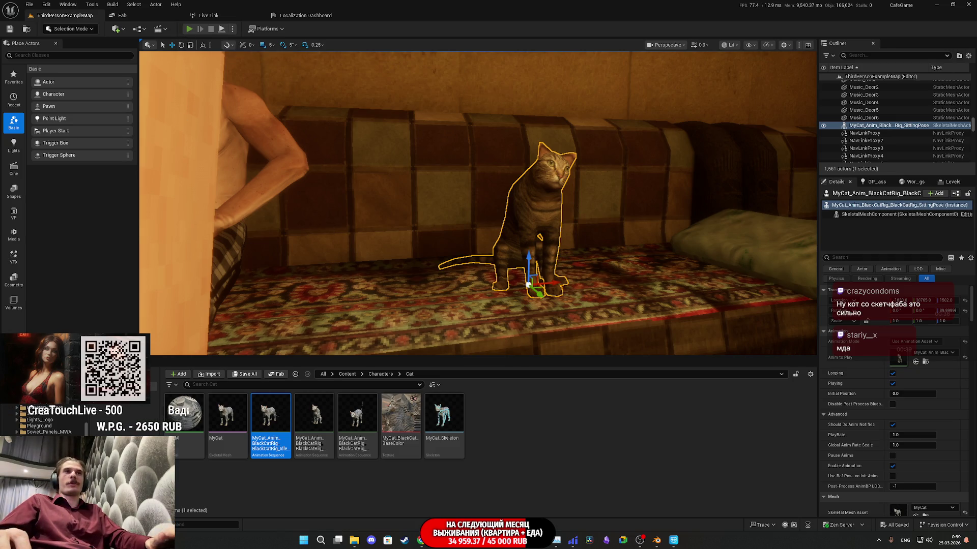
pyautogui.hotkey('alt', 'p')
pyautogui.press('F11')
# Walk to the wall switch, turn on the lights, and approach the cat on the sofa
pyautogui.press('w')
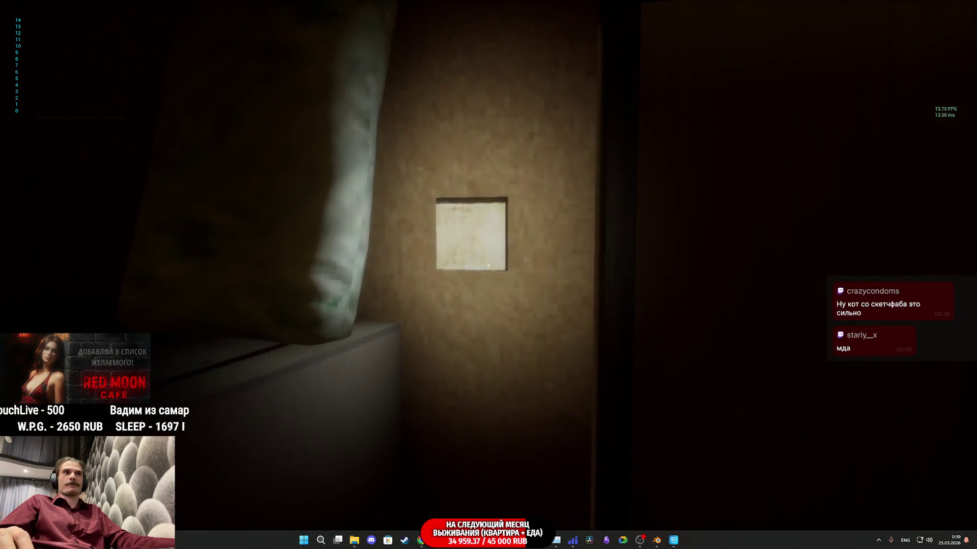
pyautogui.press('e')
pyautogui.moveTo(488, 265)
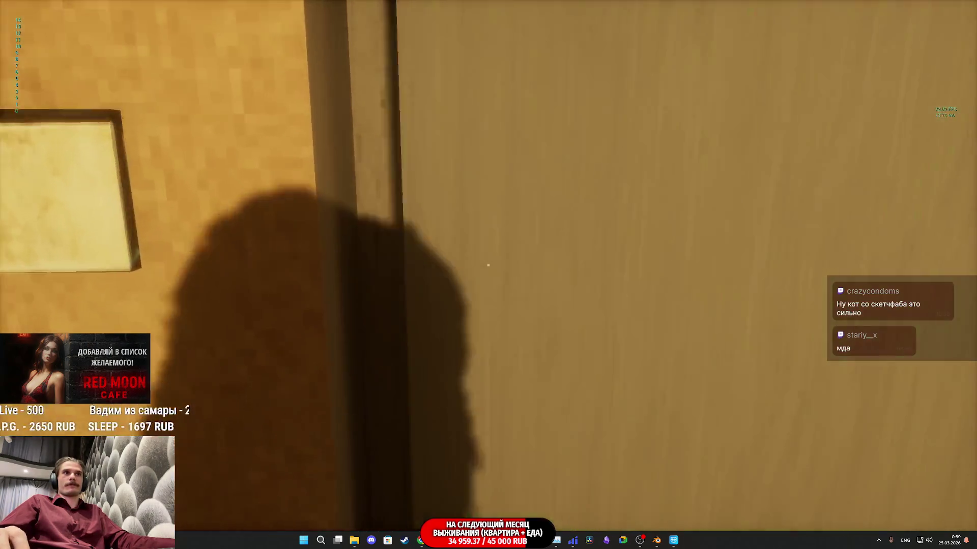
pyautogui.press('w')
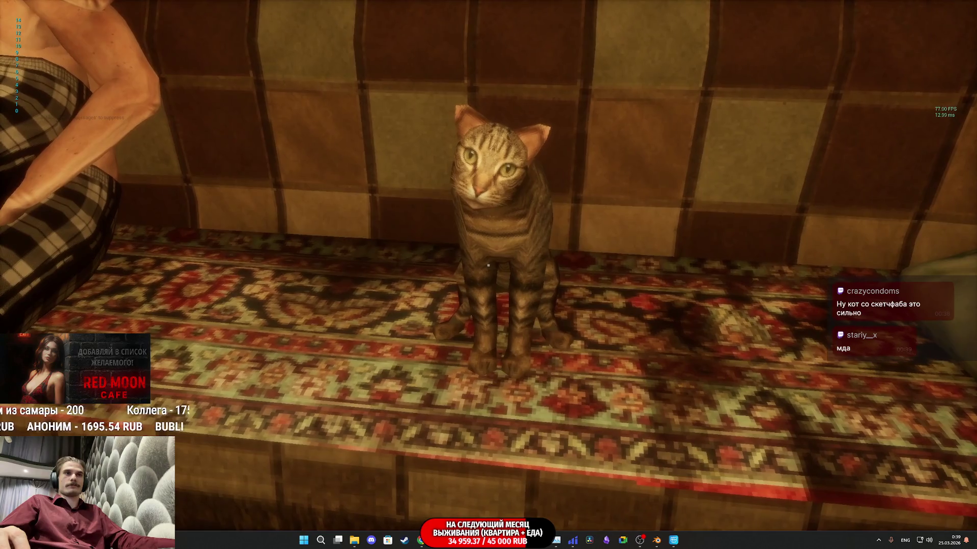
pyautogui.press('s')
pyautogui.press('w')
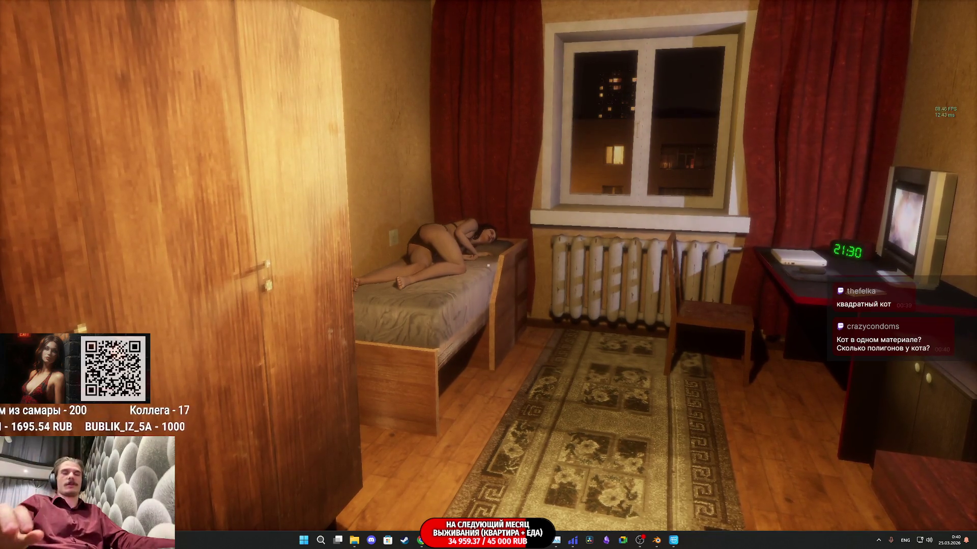
# Walk right across the bedroom, then leave play mode back to the editor
pyautogui.press('d')
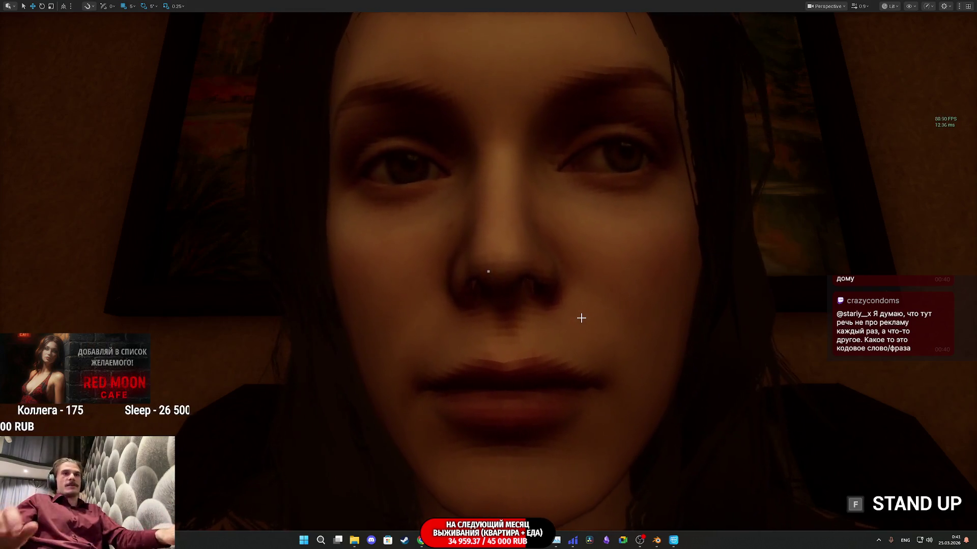
pyautogui.press('F11')
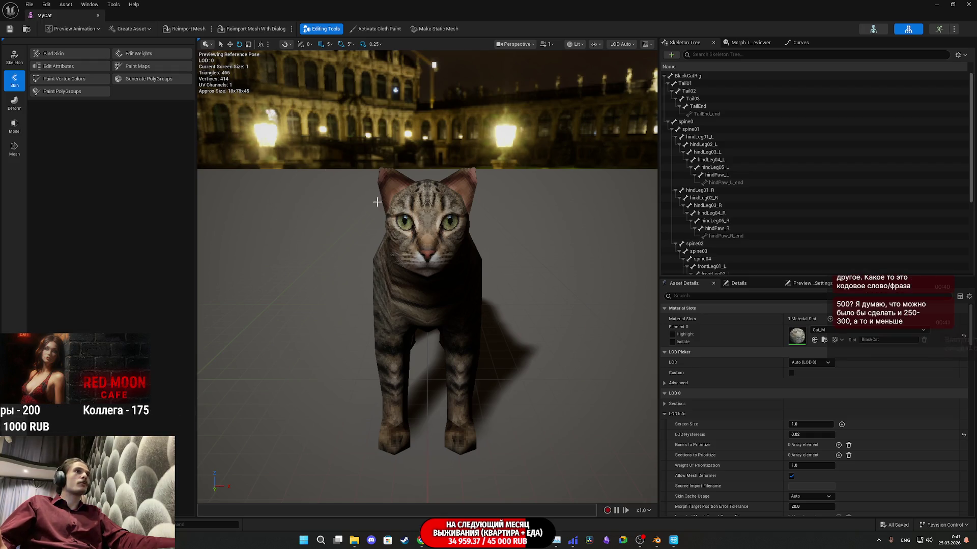
# Inspect the cat's head and shoulders in the MyCat mesh editor, then close it
pyautogui.moveTo(325, 179)
pyautogui.mouseDown()
pyautogui.moveTo(345, 153)
pyautogui.moveTo(356, 168)
pyautogui.moveTo(325, 152)
pyautogui.moveTo(433, 255)
pyautogui.mouseUp()
pyautogui.moveTo(505, 321)
pyautogui.mouseDown()
pyautogui.moveTo(498, 336)
pyautogui.moveTo(488, 315)
pyautogui.mouseUp()
pyautogui.click(968, 4)
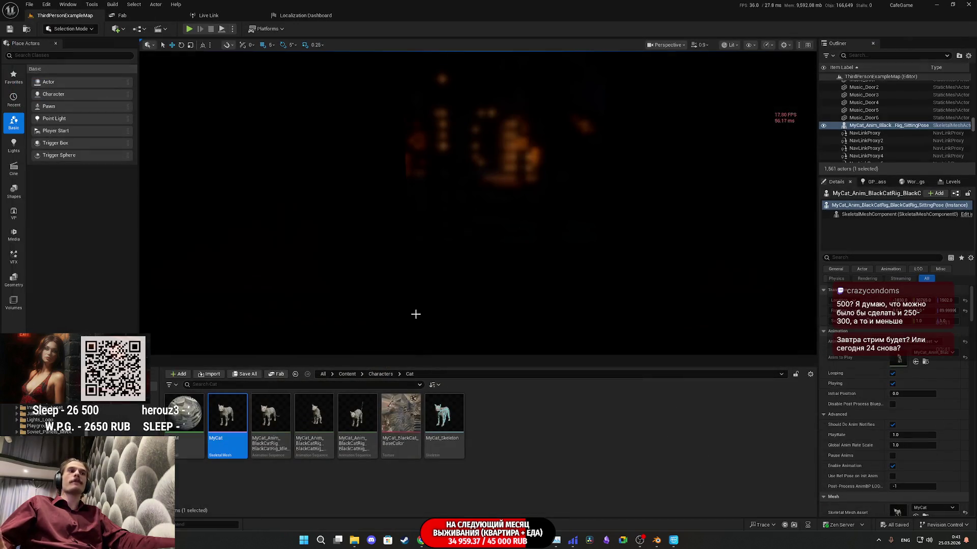
# Rename the idle animation asset to 'Idle' and open the SittingPose animation
pyautogui.click(267, 432)
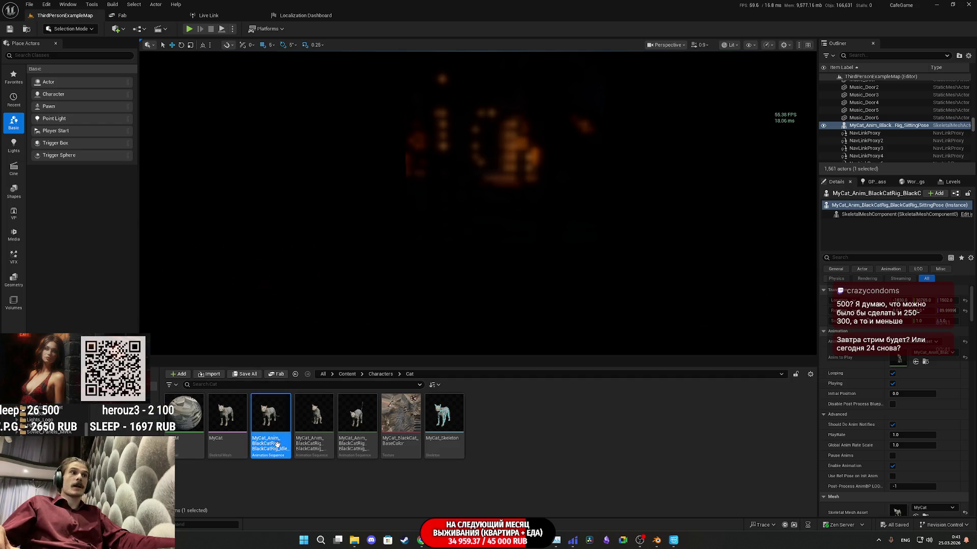
pyautogui.press('F2')
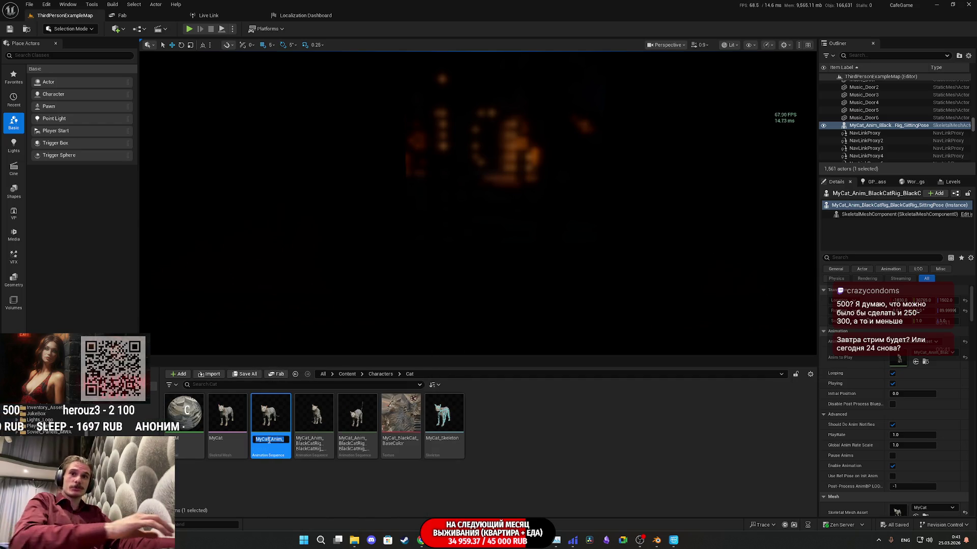
pyautogui.write('Idle')
pyautogui.press('Return')
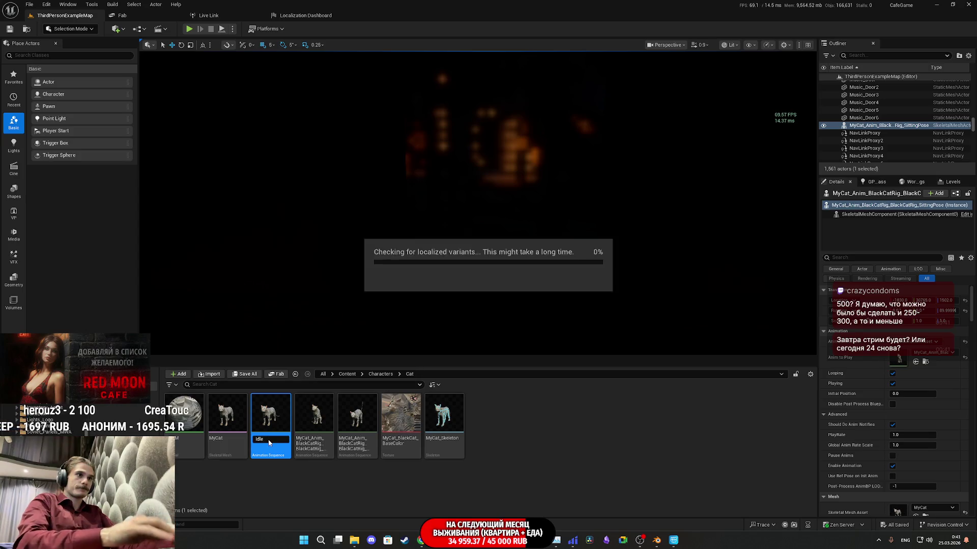
pyautogui.click(315, 440)
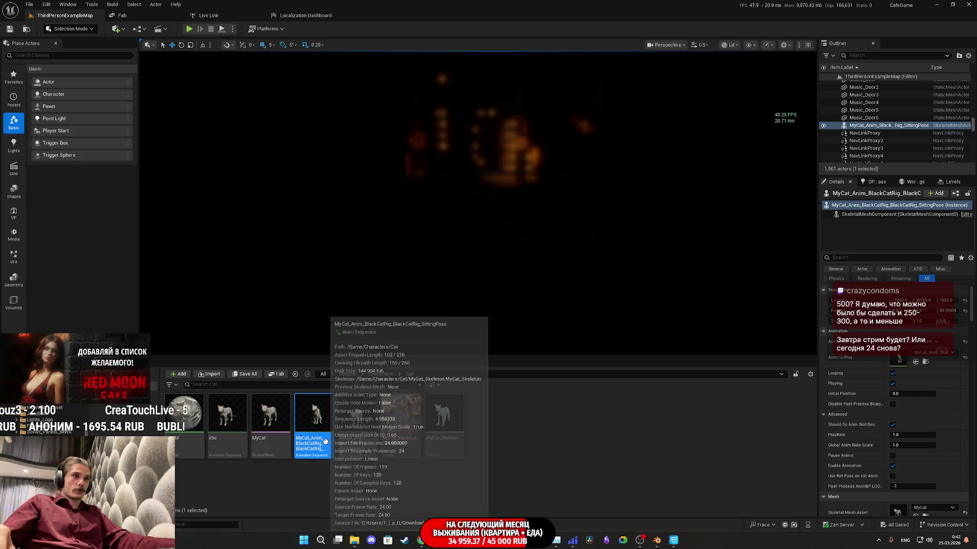
pyautogui.doubleClick(315, 442)
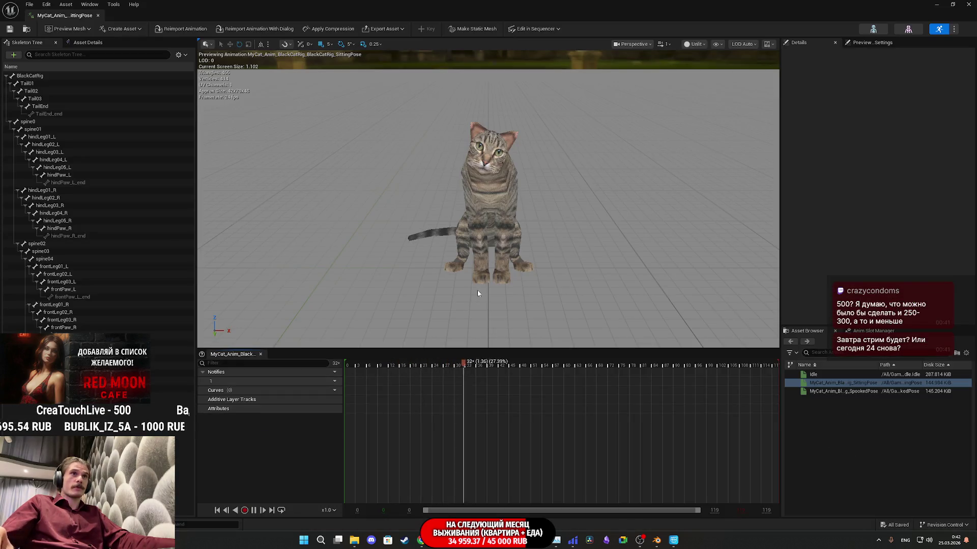
# Preview the SittingPose animation from side and front, then close its editor
pyautogui.moveTo(407, 229); pyautogui.dragTo(559, 236)
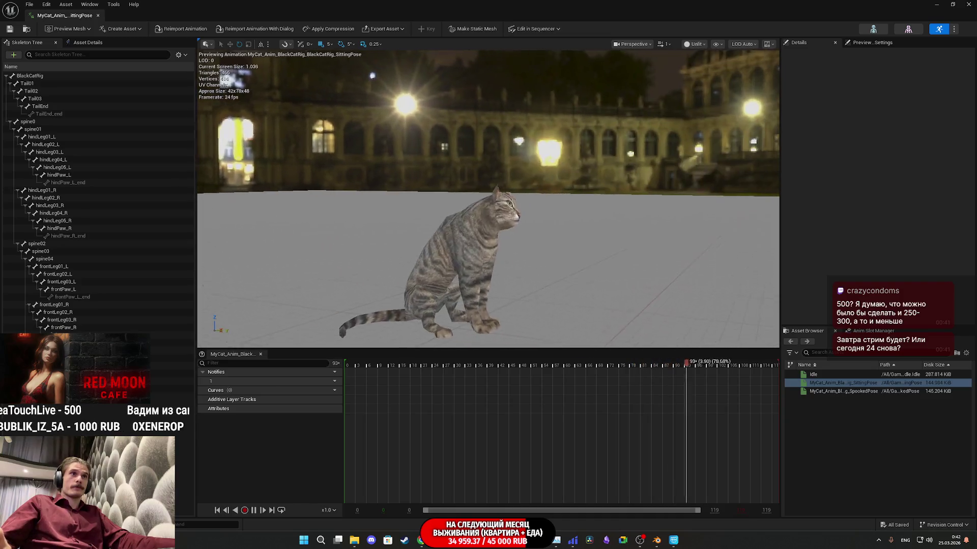
pyautogui.scroll(5, 488, 199)
pyautogui.moveTo(457, 284); pyautogui.dragTo(518, 285)
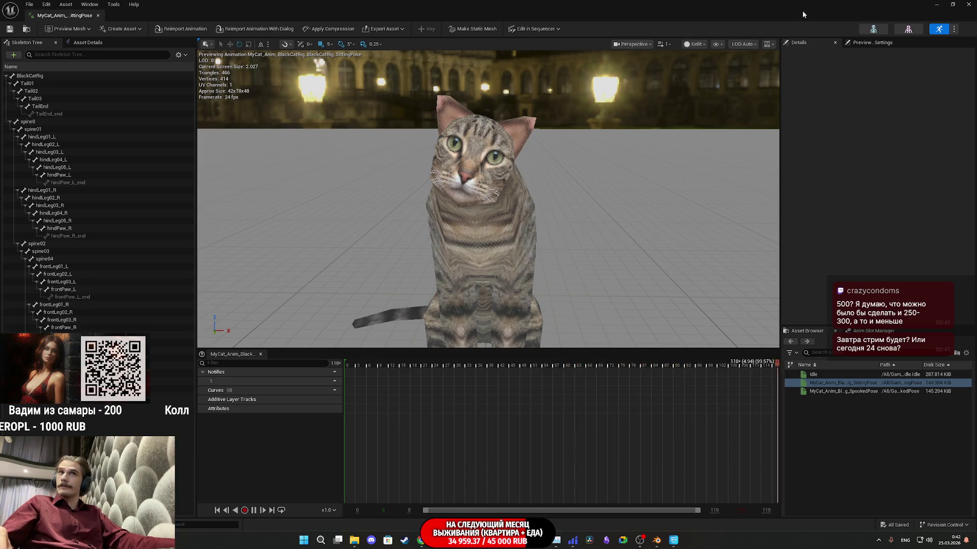
pyautogui.click(968, 4)
# Preview the SpookedPose animation, close it, and select another cat animation asset
pyautogui.doubleClick(349, 418)
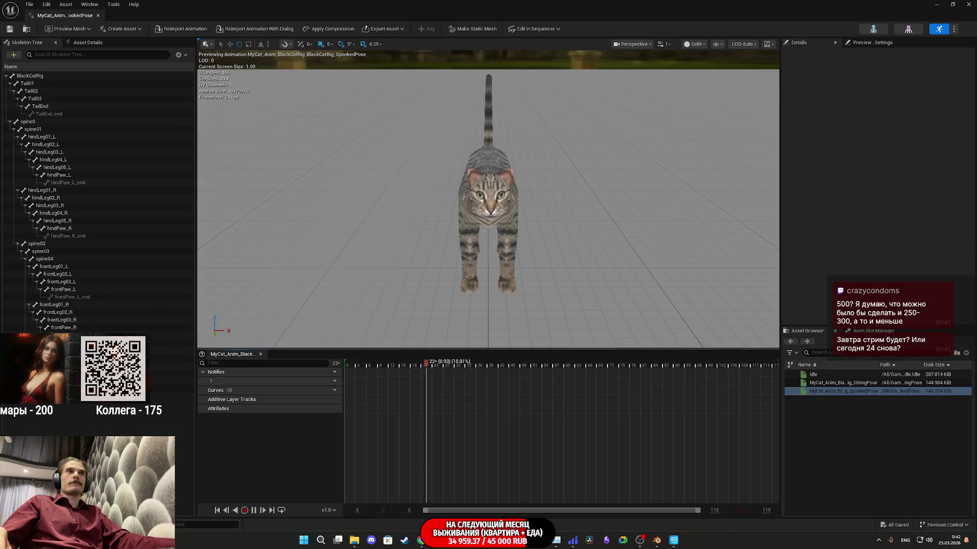
pyautogui.moveTo(386, 311); pyautogui.dragTo(492, 314)
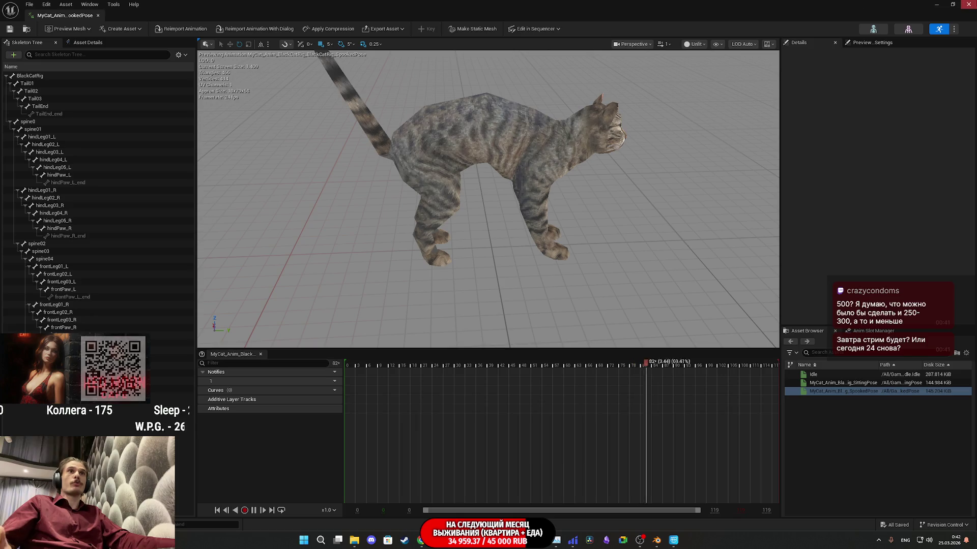
pyautogui.click(968, 4)
pyautogui.click(318, 440)
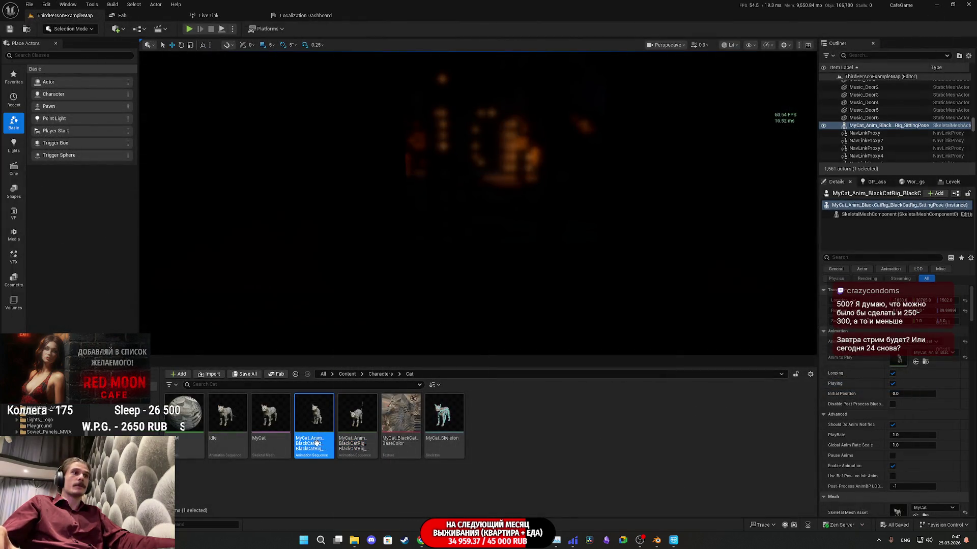
# Rename the chosen cat animation to Sit and preview it, orbiting the camera around the cat
pyautogui.press('F2')
pyautogui.write('Sit')
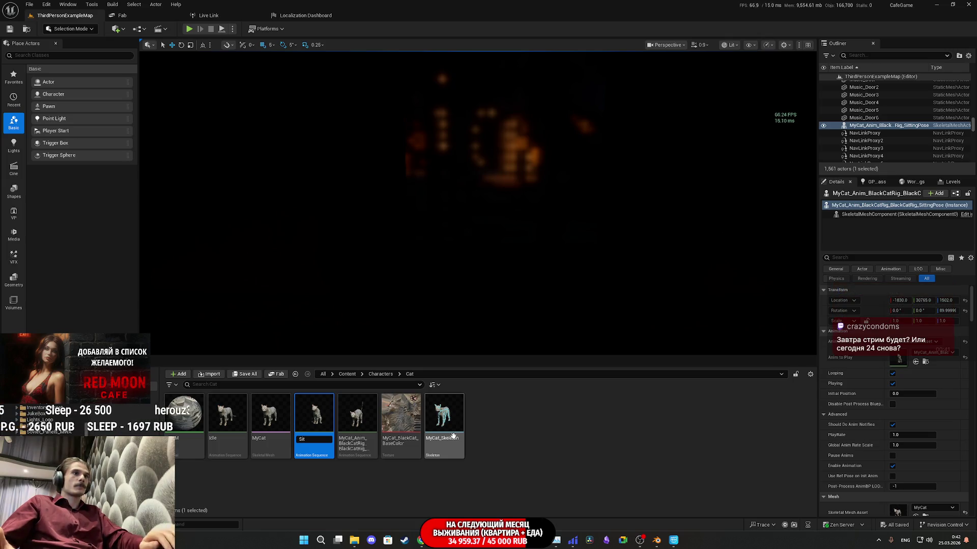
pyautogui.press('Return')
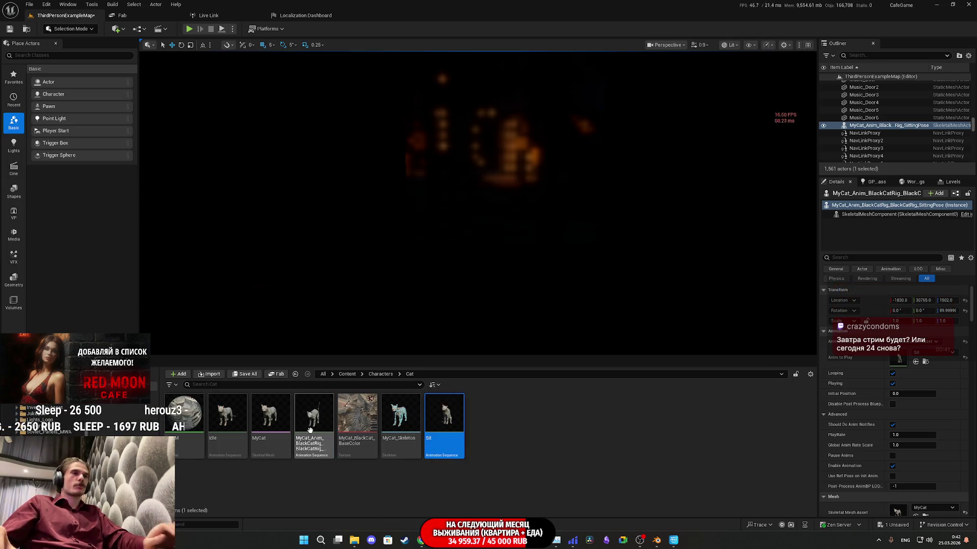
pyautogui.doubleClick(453, 419)
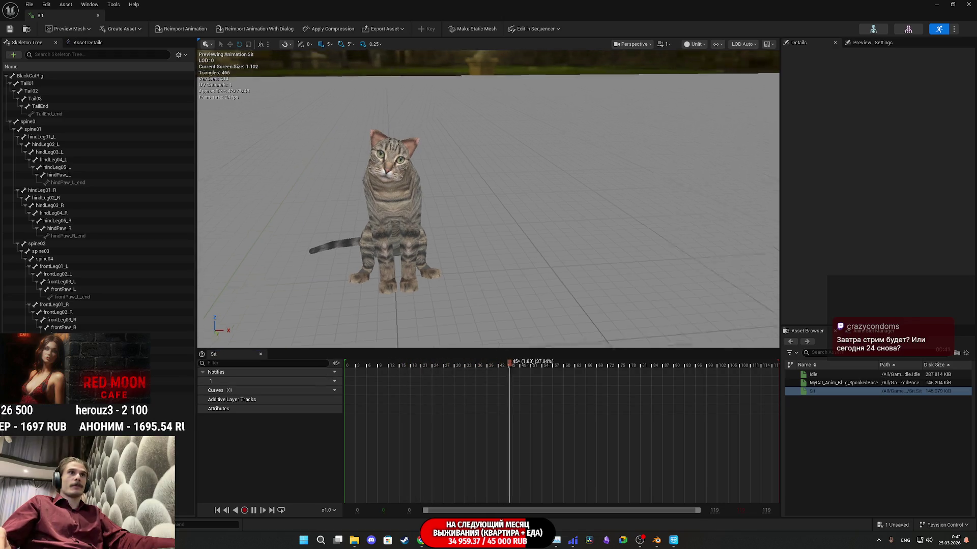
pyautogui.moveTo(458, 229); pyautogui.dragTo(534, 229)
pyautogui.scroll(3, 489, 203)
pyautogui.moveTo(488, 203)
pyautogui.mouseDown()
pyautogui.moveTo(428, 193)
pyautogui.moveTo(592, 166)
pyautogui.mouseUp()
# Return to the level editor and save all unsaved content, including the level map
pyautogui.hotkey('alt', 'Tab')
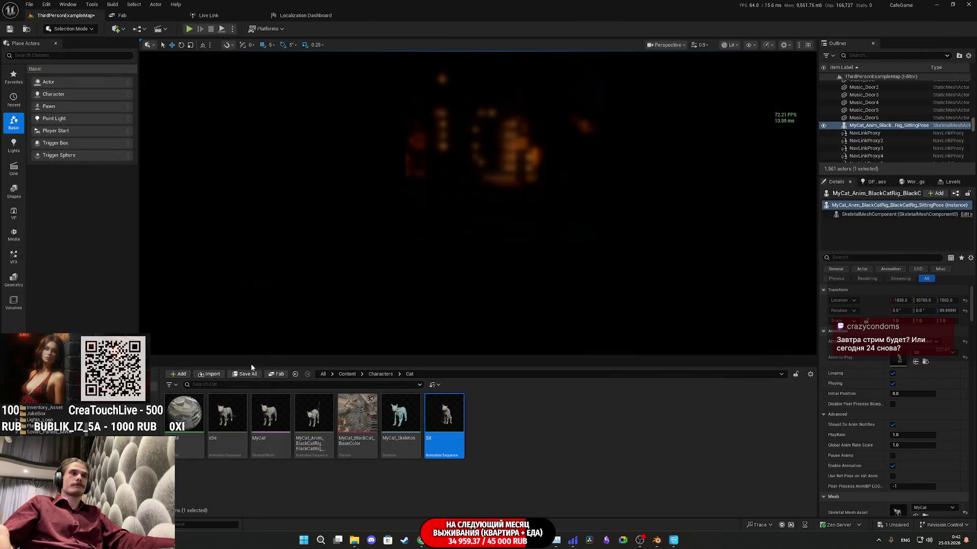
pyautogui.hotkey('ctrl', 'shift', 's')
pyautogui.click(549, 356)
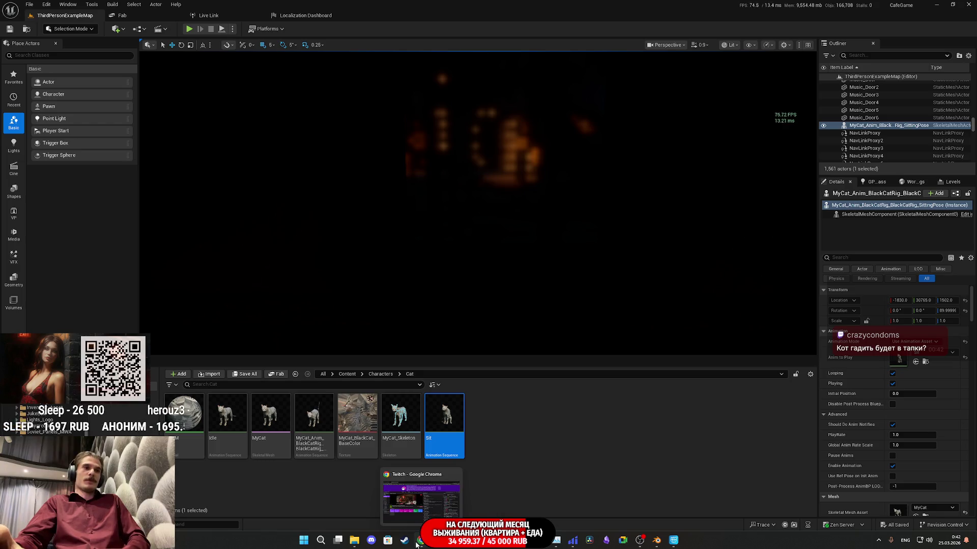
# Bring the Chrome window with the Twitch stream dashboard to the front
pyautogui.click(417, 543)
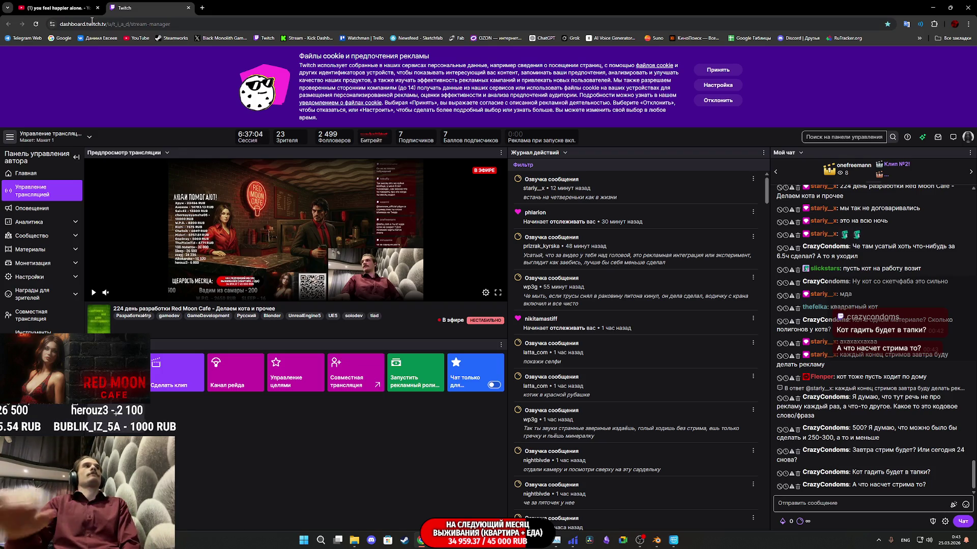
# Play "I'm tired and it's okay." on the YouTube tab, then go back to the Twitch tab
pyautogui.click(77, 7)
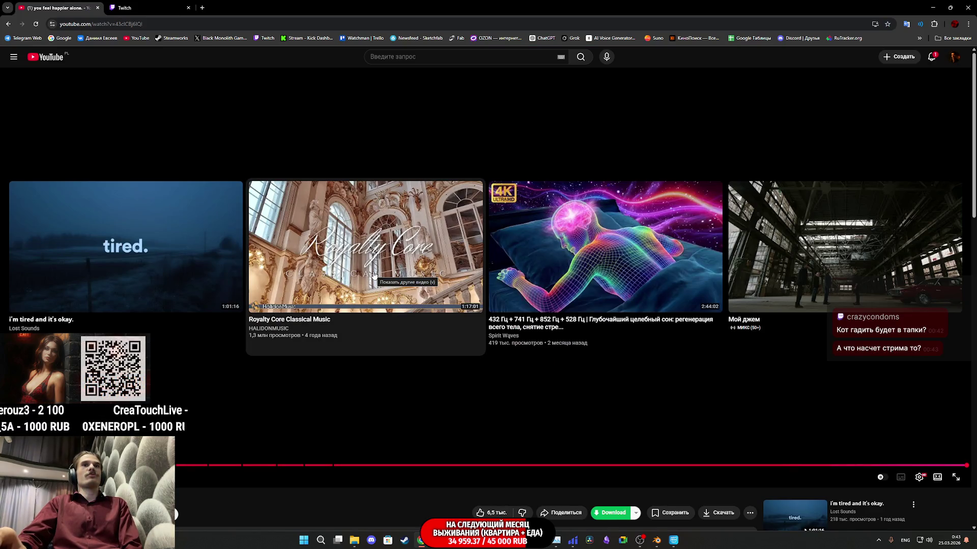
pyautogui.click(159, 258)
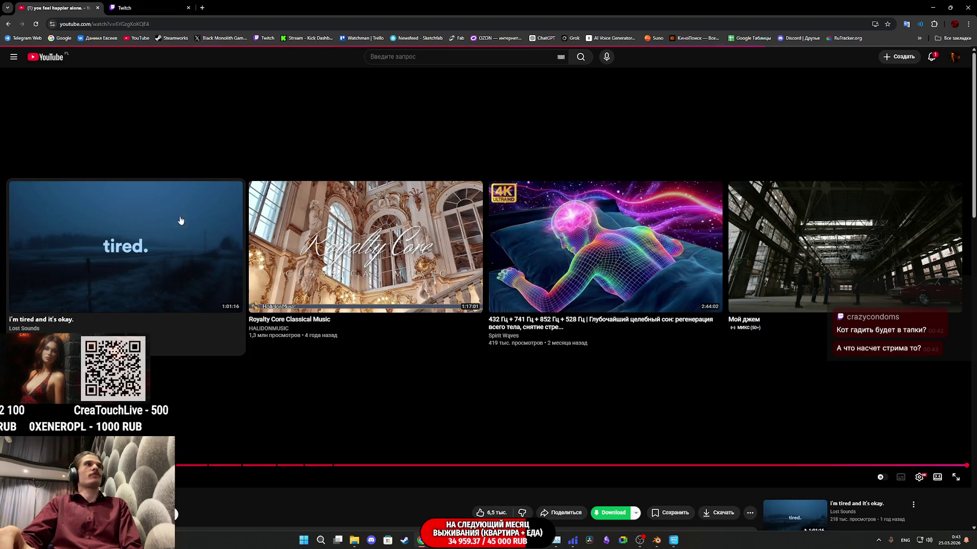
pyautogui.moveTo(674, 542)
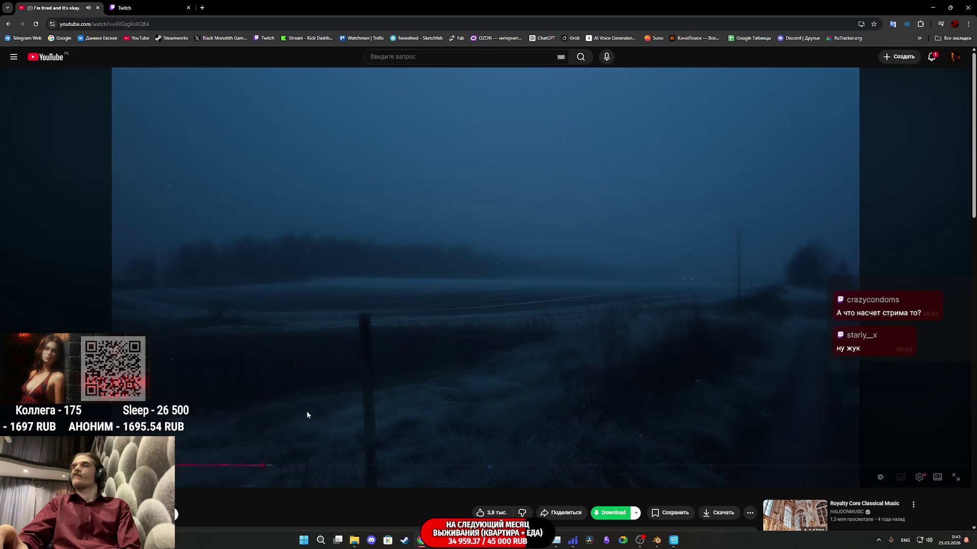
pyautogui.click(165, 4)
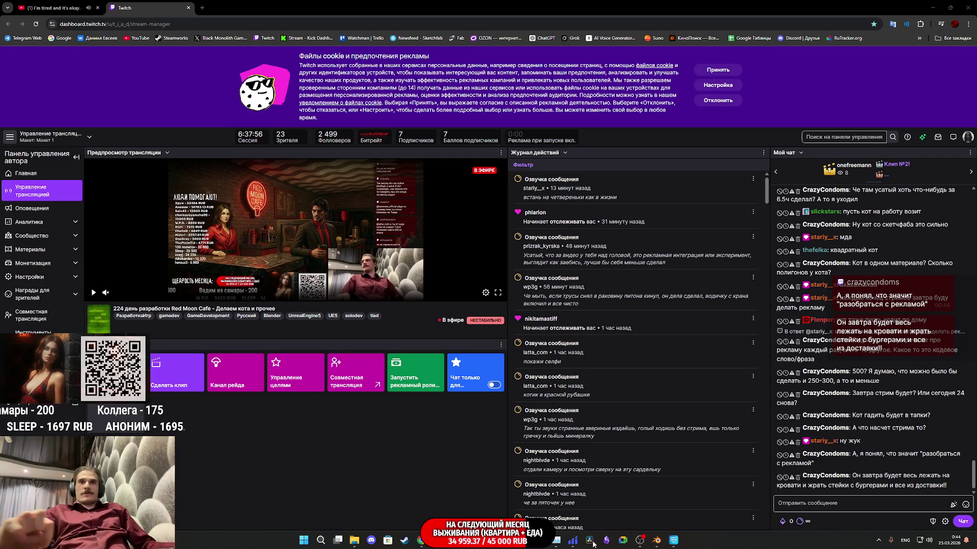
# Launch DaVinci Resolve from the taskbar to reach its Project Manager
pyautogui.click(592, 543)
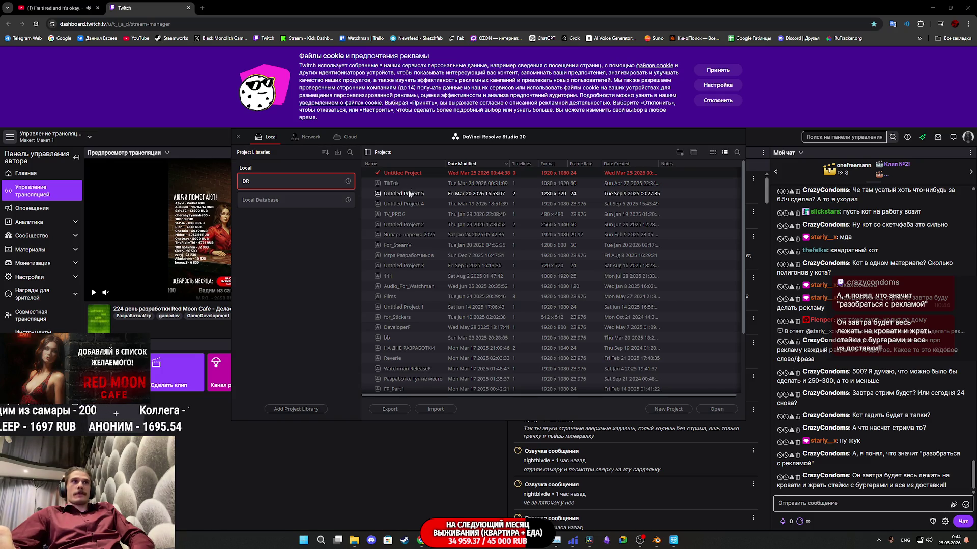
# Open Untitled Project 5 and show Timeline 2 on the Edit page
pyautogui.doubleClick(410, 196)
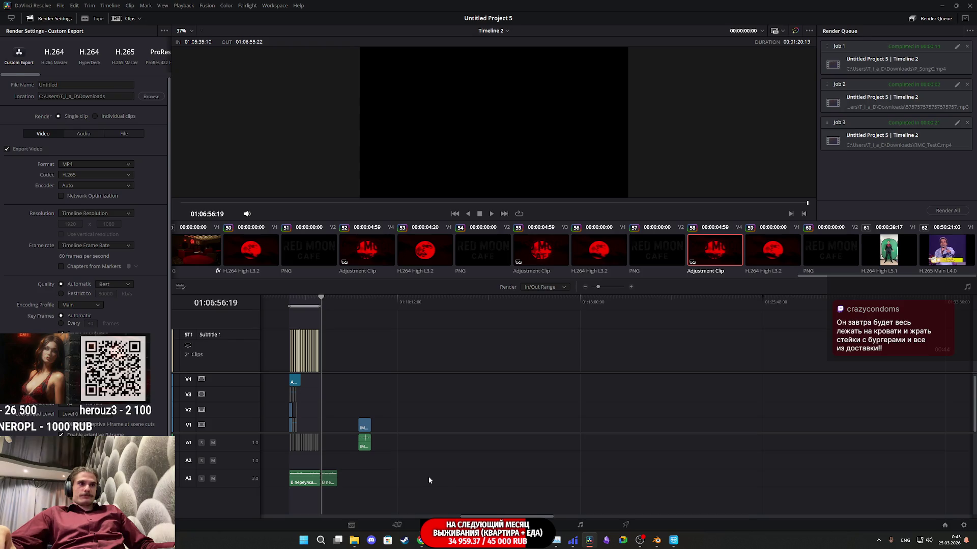
pyautogui.click(444, 524)
pyautogui.hscroll(-5, 350, 472)
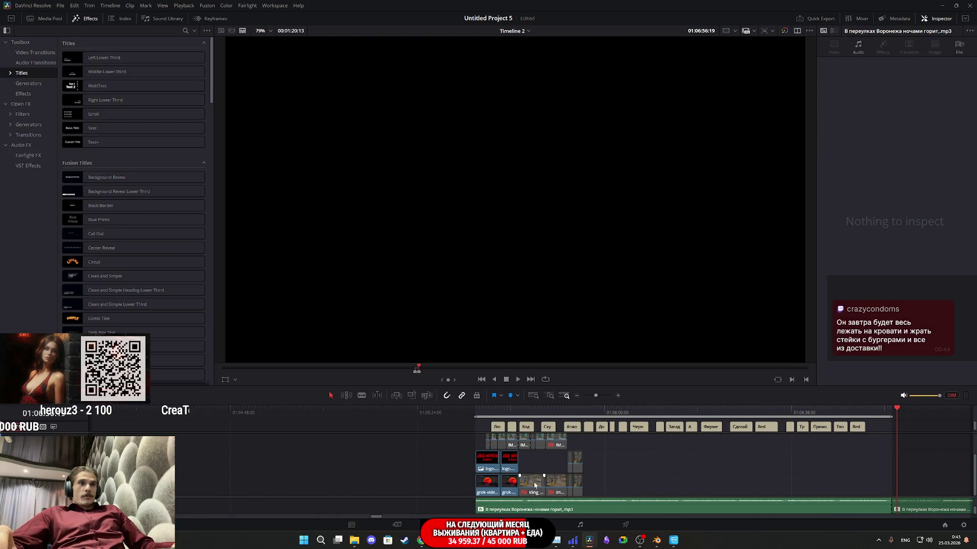
pyautogui.moveTo(613, 488)
pyautogui.mouseDown()
pyautogui.moveTo(530, 453)
pyautogui.moveTo(501, 463)
pyautogui.mouseUp()
pyautogui.scroll(2, 583, 446)
pyautogui.click(484, 413)
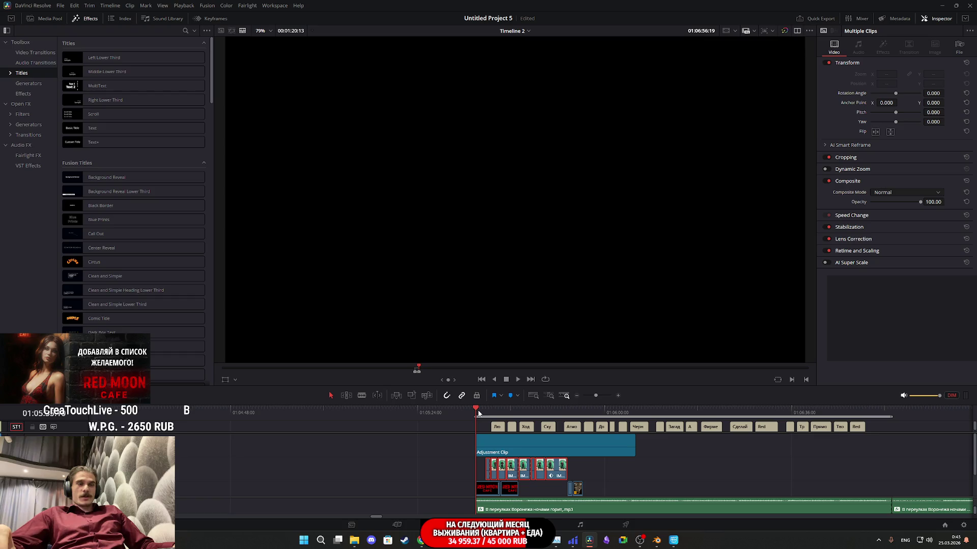
pyautogui.press('space')
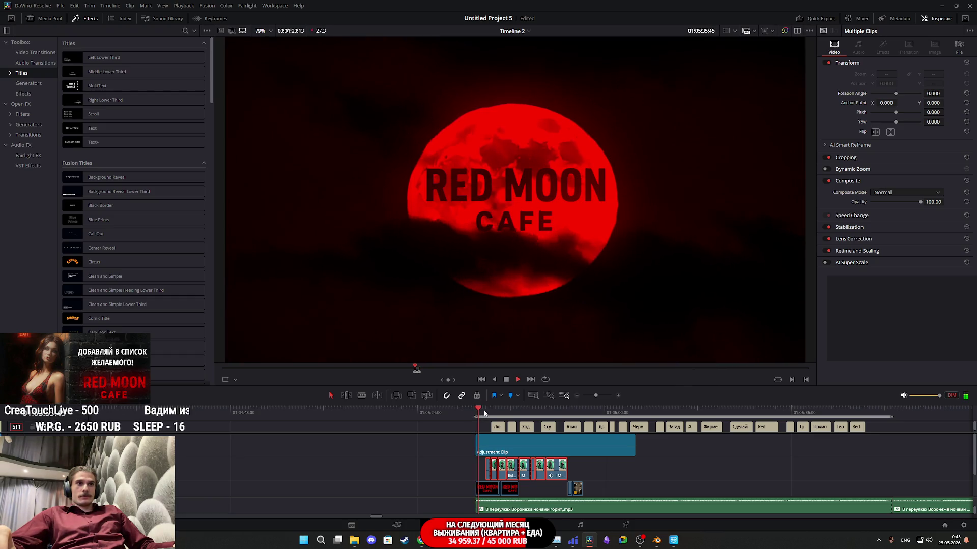
pyautogui.press('space')
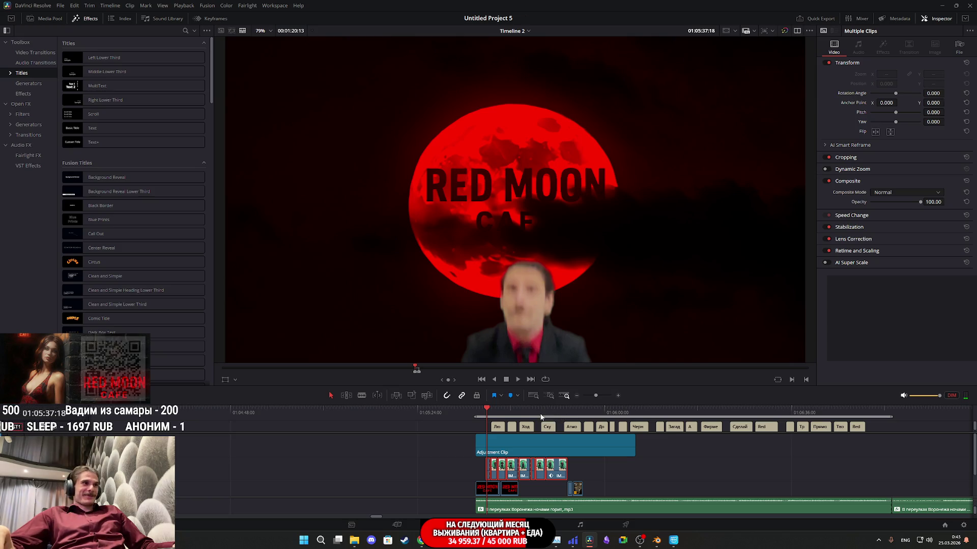
pyautogui.click(475, 413)
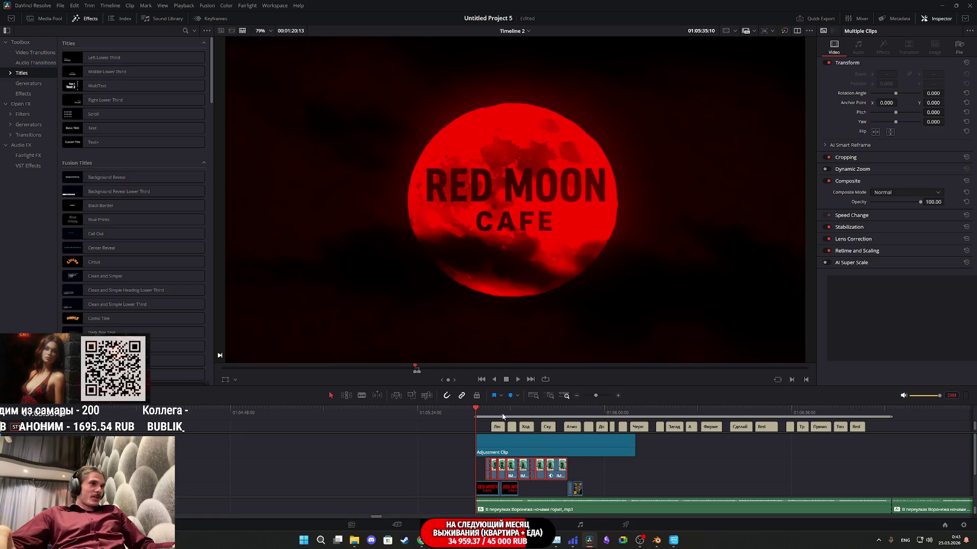
pyautogui.click(584, 412)
pyautogui.moveTo(585, 412); pyautogui.dragTo(569, 414)
pyautogui.moveTo(569, 415); pyautogui.dragTo(583, 414)
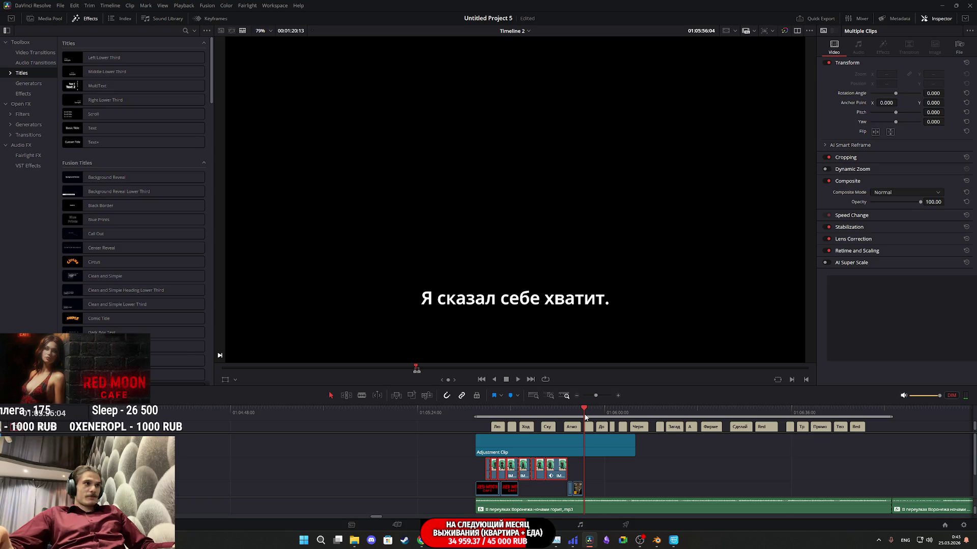
pyautogui.scroll(-2, 629, 479)
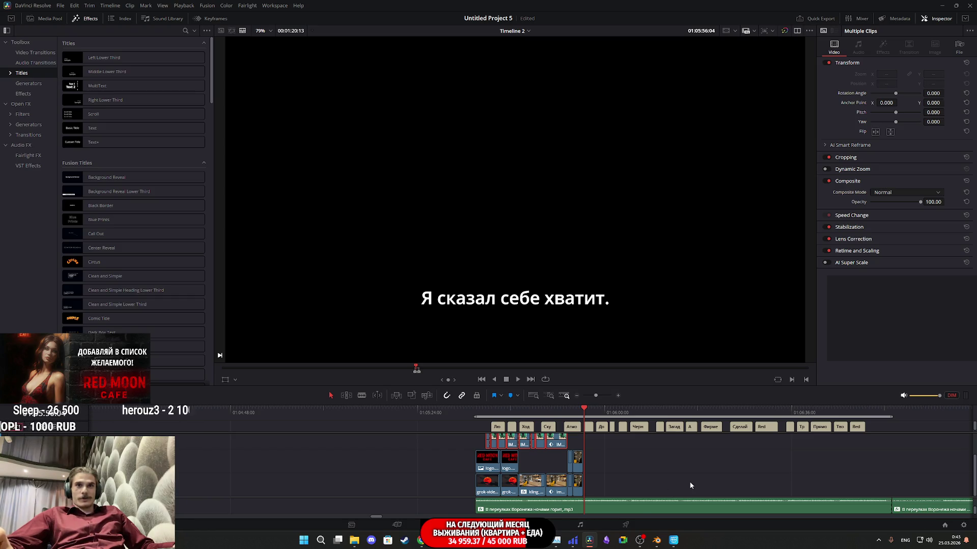
pyautogui.scroll(-2, 690, 485)
pyautogui.scroll(2, 724, 466)
pyautogui.scroll(-2, 723, 465)
pyautogui.scroll(2, 722, 465)
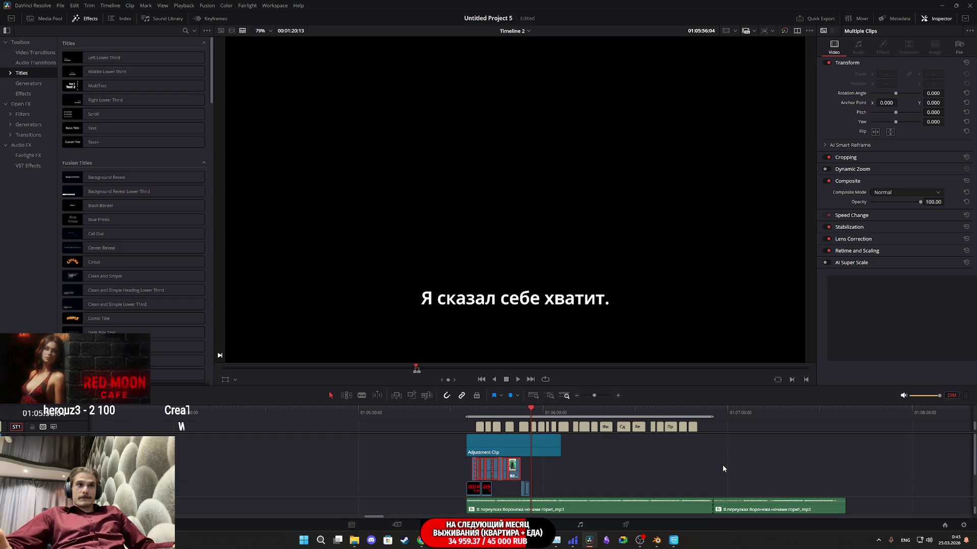
pyautogui.click(625, 525)
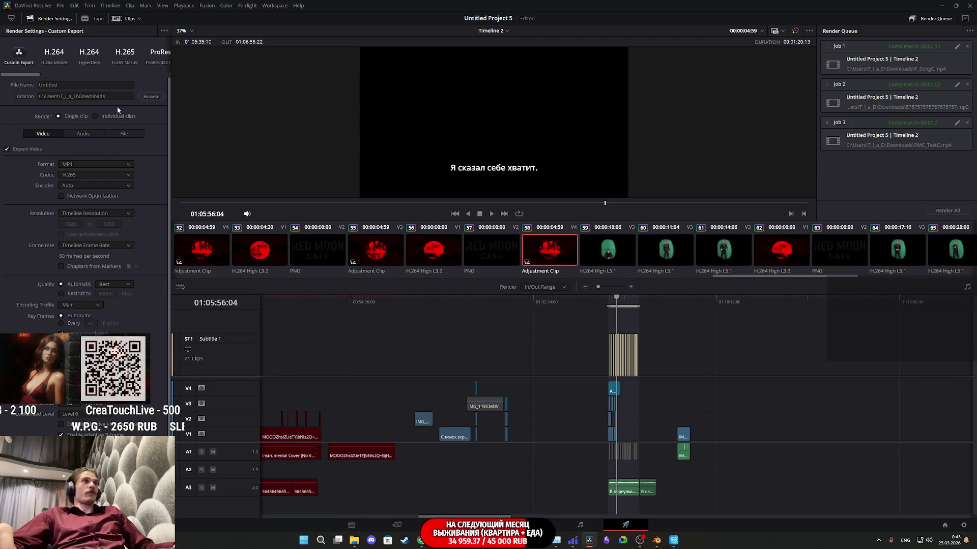
# Set the render output to overwrite RMC_TestC.mp4 in Downloads
pyautogui.click(144, 97)
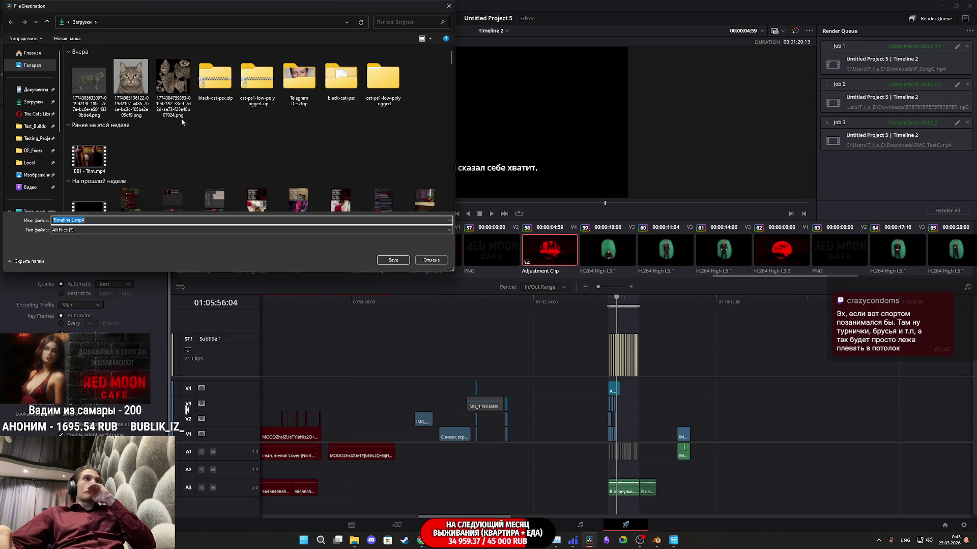
pyautogui.scroll(-3, 148, 151)
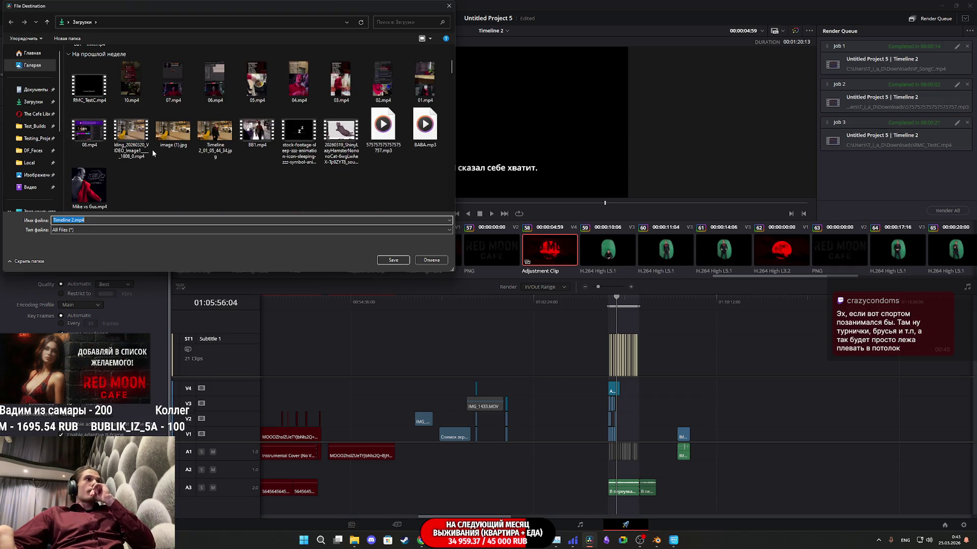
pyautogui.click(87, 87)
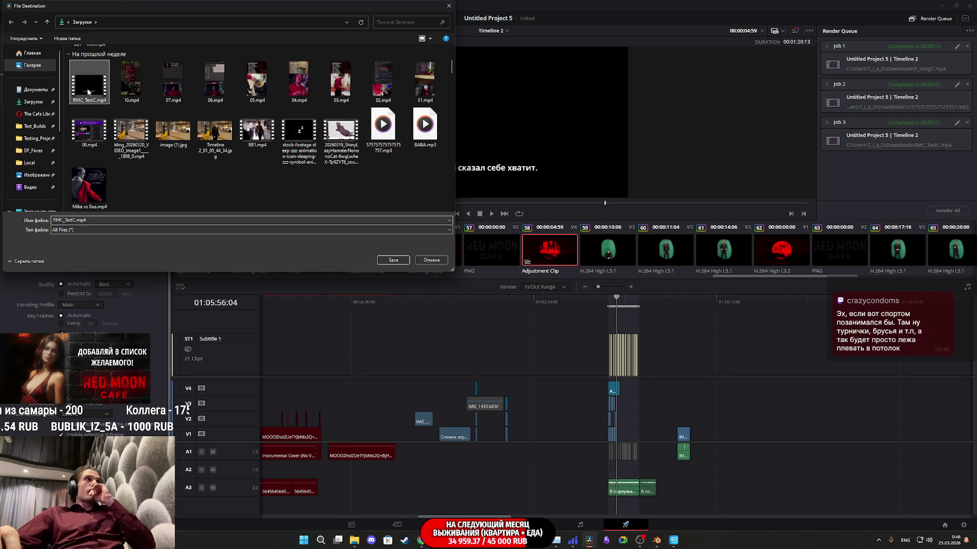
pyautogui.click(394, 261)
pyautogui.click(503, 270)
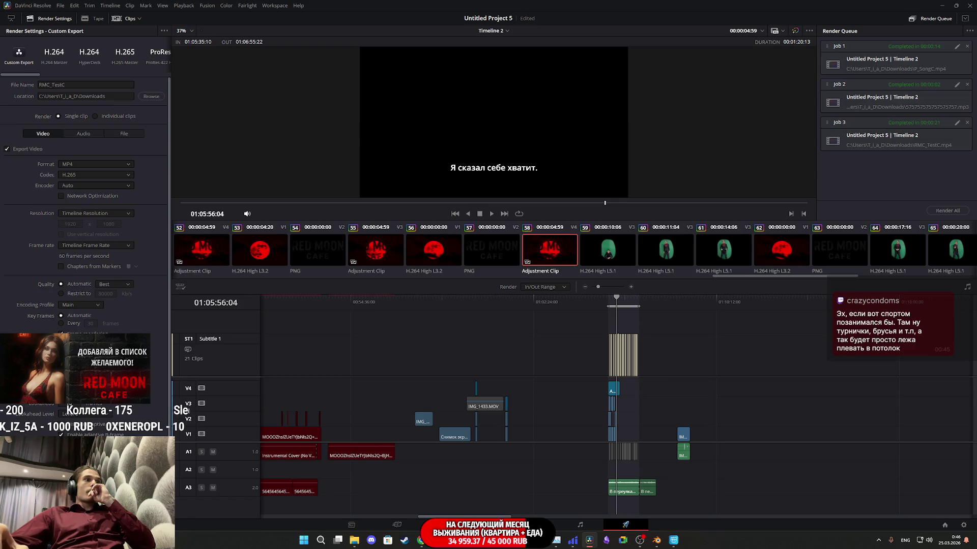
# Queue Timeline 2 and start rendering it, then bring the Twitch dashboard forward
pyautogui.click(127, 510)
pyautogui.click(947, 210)
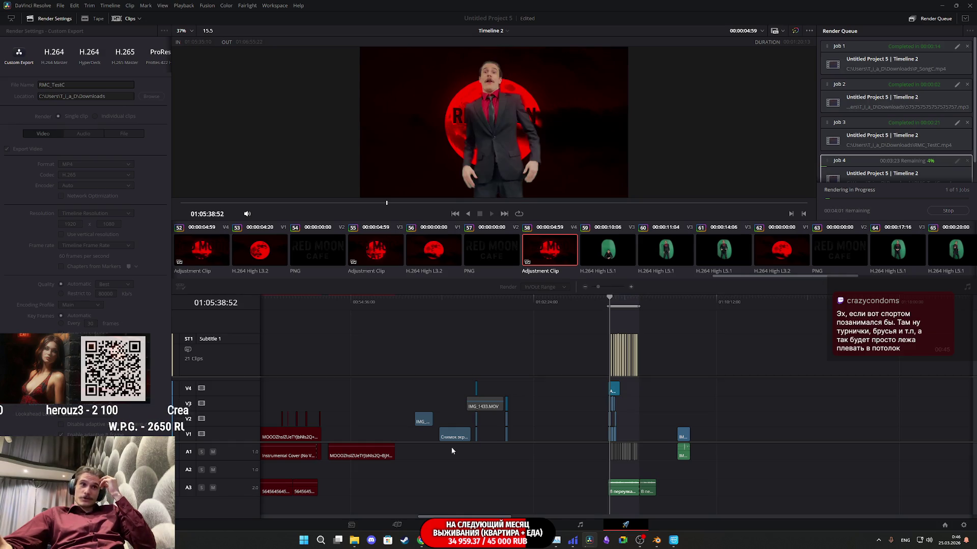
pyautogui.moveTo(421, 540)
pyautogui.click(409, 476)
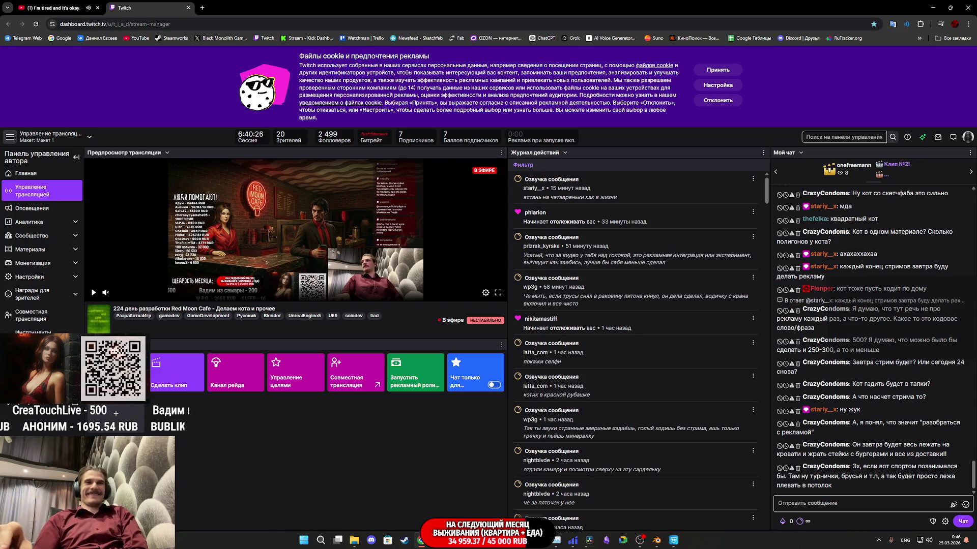
# Inspect the cat rig in Cascadeur, selecting its spine and neck points, then quit without saving
pyautogui.click(680, 541)
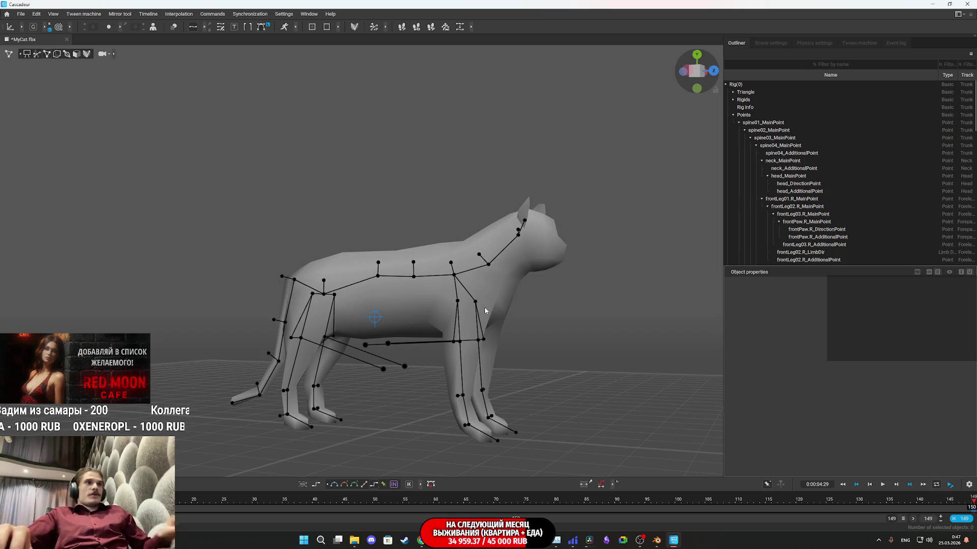
pyautogui.moveTo(536, 282)
pyautogui.mouseDown()
pyautogui.moveTo(602, 288)
pyautogui.moveTo(591, 286)
pyautogui.moveTo(575, 324)
pyautogui.mouseUp()
pyautogui.moveTo(552, 288)
pyautogui.mouseDown()
pyautogui.moveTo(240, 225)
pyautogui.moveTo(261, 192)
pyautogui.mouseUp()
pyautogui.moveTo(528, 300)
pyautogui.mouseDown()
pyautogui.moveTo(261, 214)
pyautogui.moveTo(294, 257)
pyautogui.moveTo(302, 329)
pyautogui.moveTo(308, 259)
pyautogui.moveTo(490, 310)
pyautogui.moveTo(437, 287)
pyautogui.moveTo(325, 283)
pyautogui.mouseUp()
pyautogui.click(967, 4)
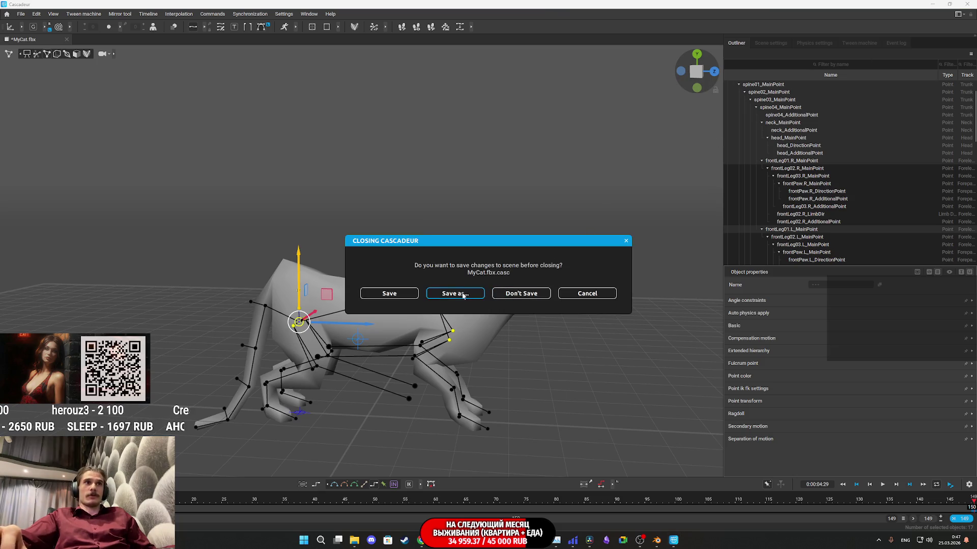
pyautogui.click(535, 295)
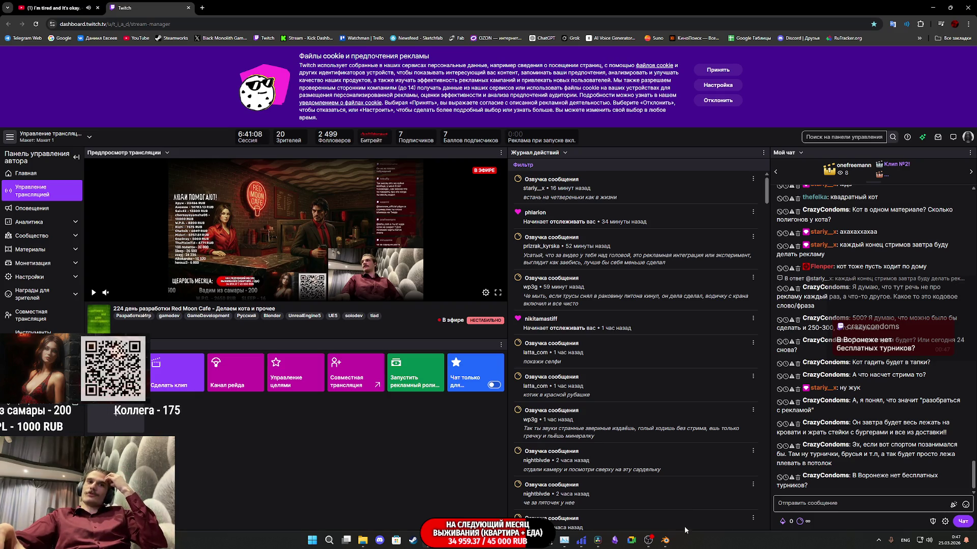
# Copy the rendered mp4 video from the Downloads folder and switch back to Unreal
pyautogui.click(671, 545)
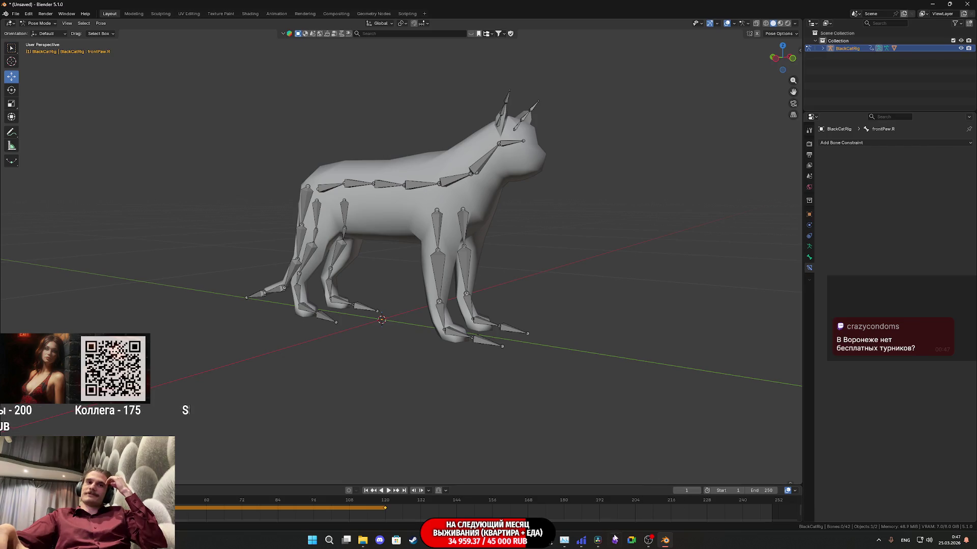
pyautogui.moveTo(599, 547)
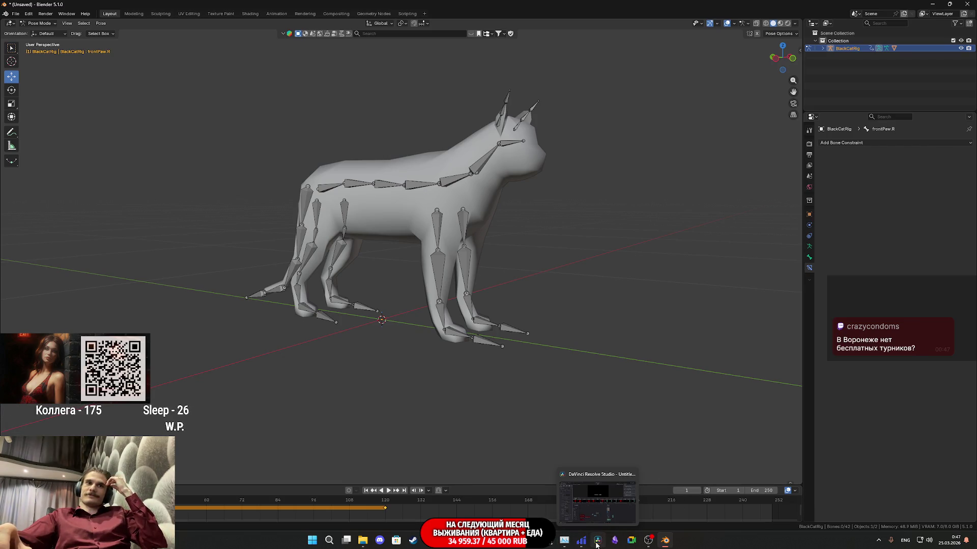
pyautogui.click(362, 540)
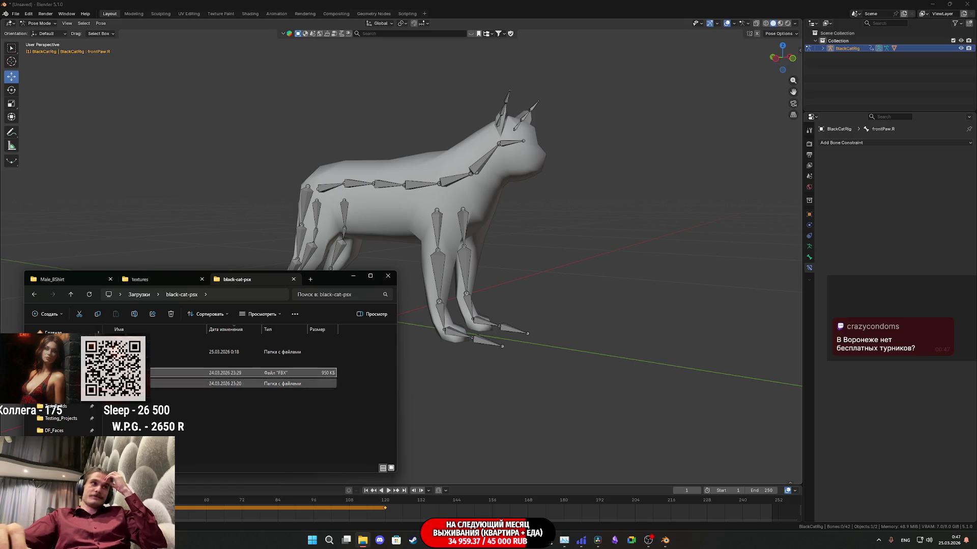
pyautogui.hotkey('alt', 'Up')
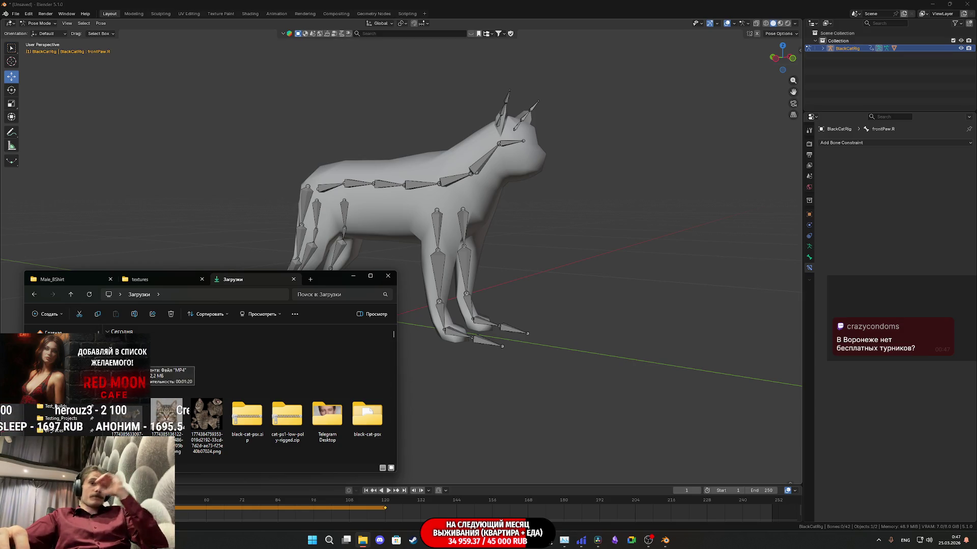
pyautogui.moveTo(421, 519)
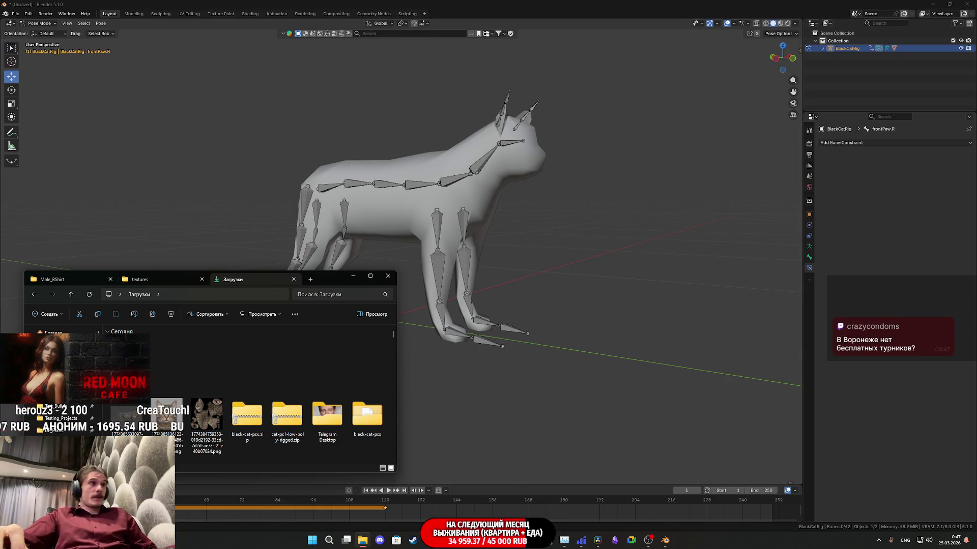
pyautogui.rightClick(159, 372)
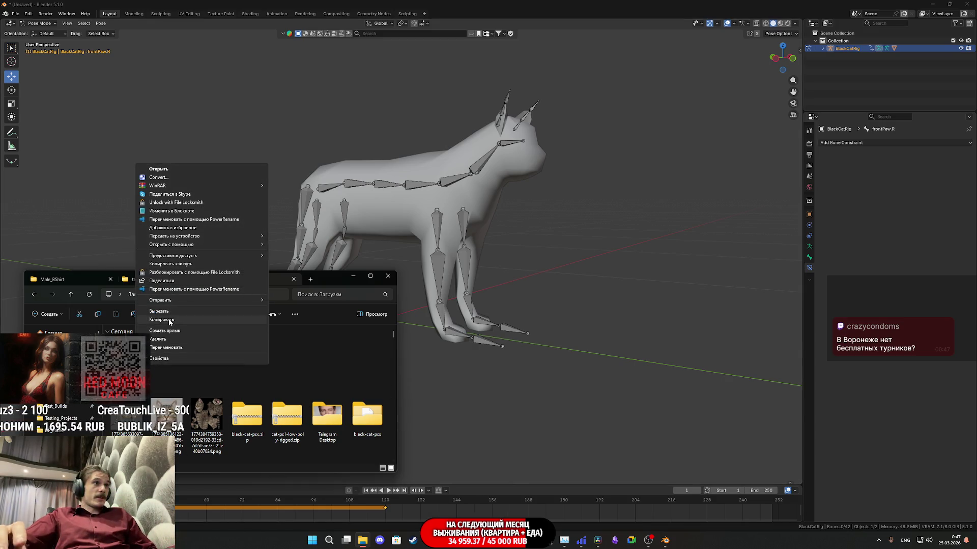
pyautogui.click(412, 512)
pyautogui.hotkey('alt', 'Tab')
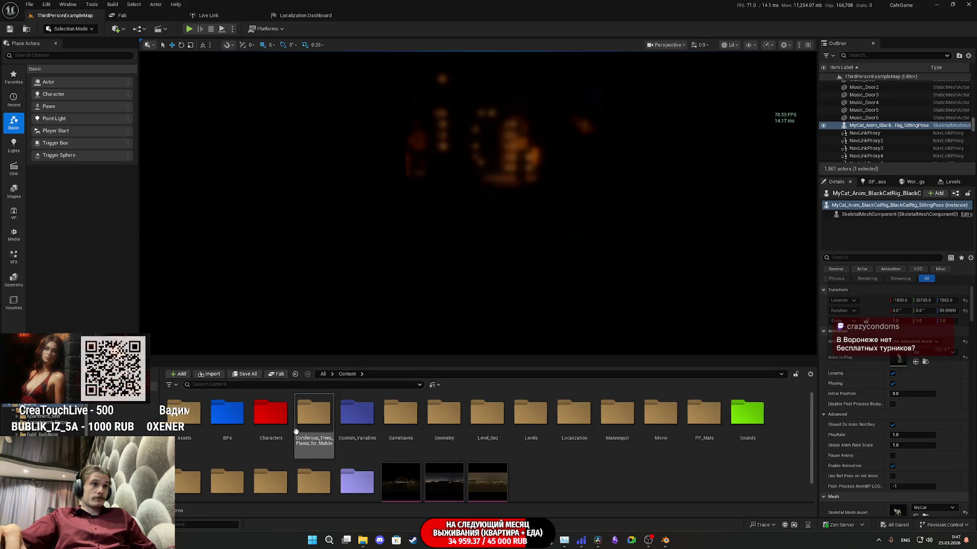
# Open Movie > Night_1 and show the RMC_TestC media asset's folder in Explorer
pyautogui.scroll(-1, 313, 448)
pyautogui.scroll(1, 275, 458)
pyautogui.doubleClick(660, 415)
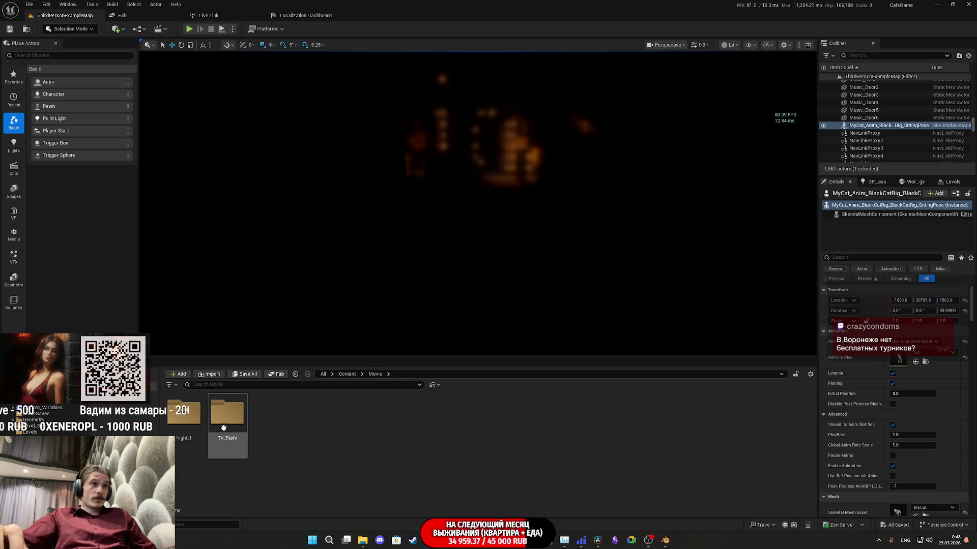
pyautogui.doubleClick(186, 416)
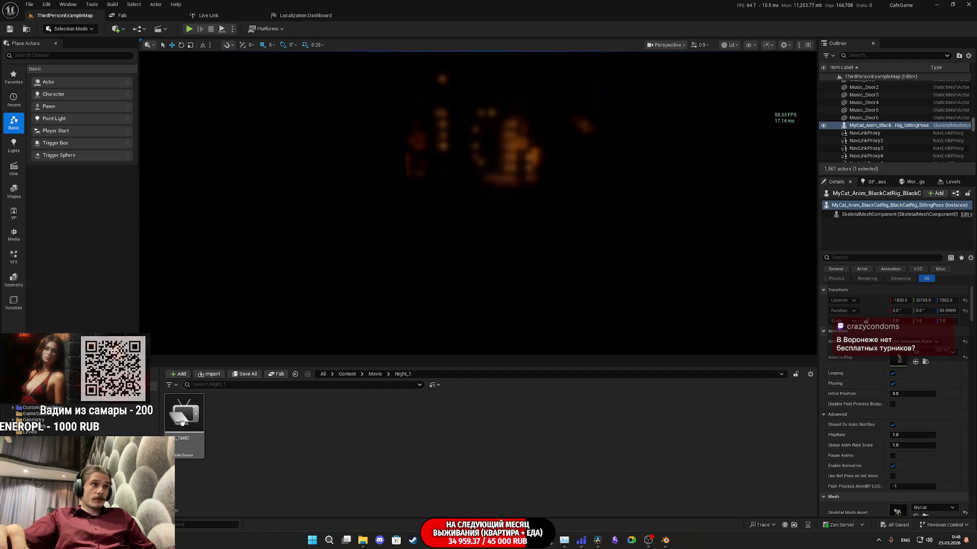
pyautogui.rightClick(196, 426)
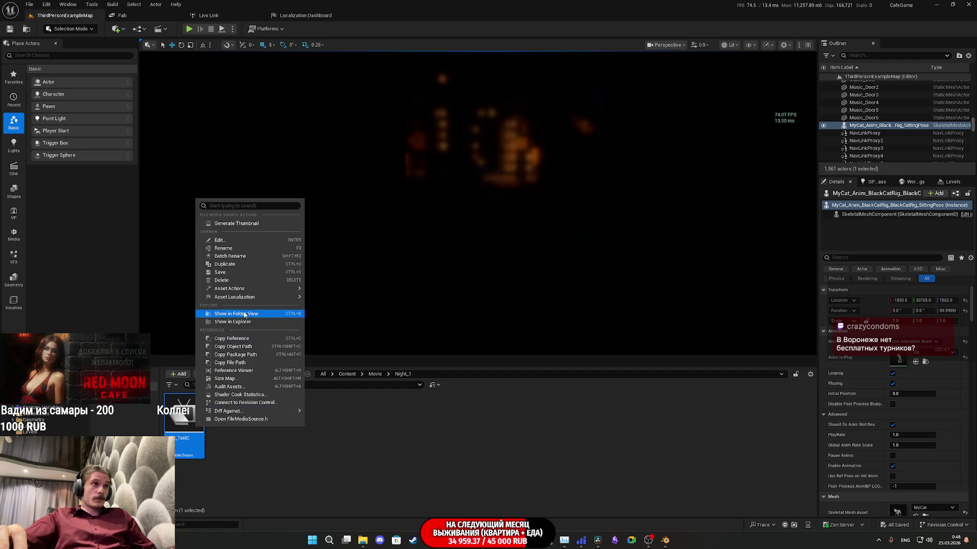
pyautogui.click(250, 315)
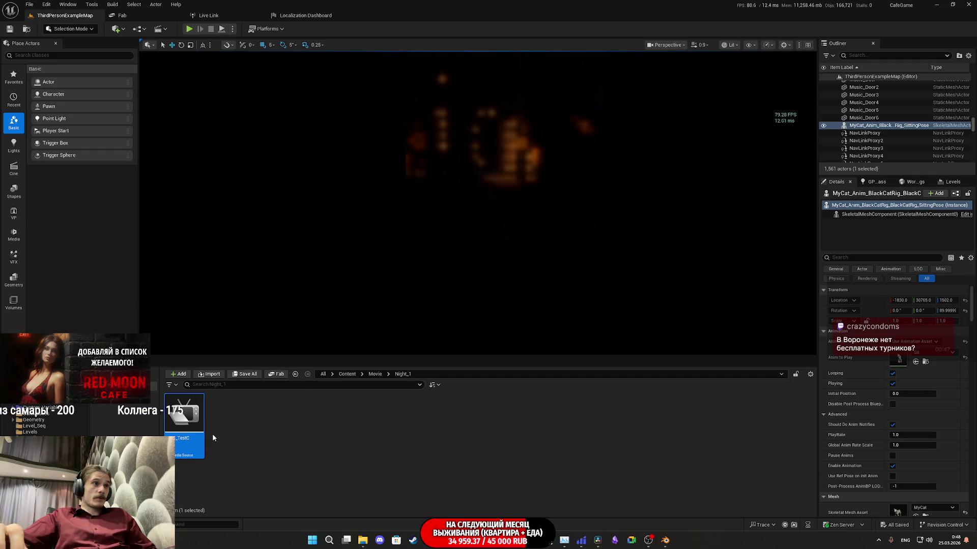
pyautogui.rightClick(188, 425)
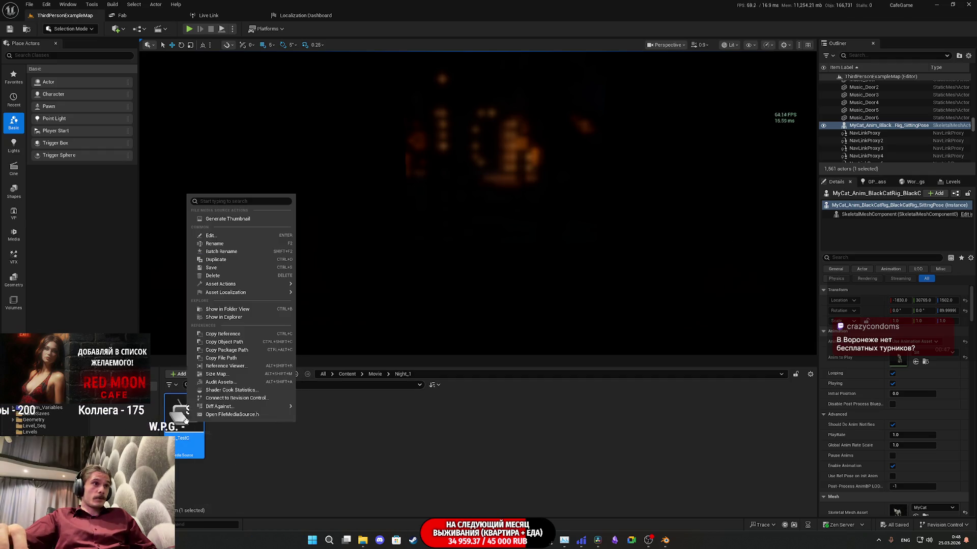
pyautogui.click(224, 317)
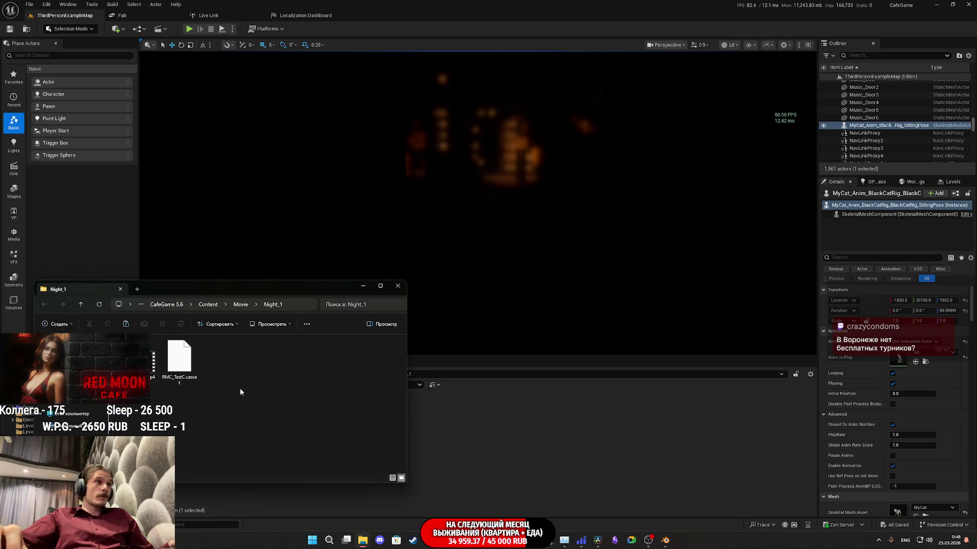
# Paste the new RMC_TestC.mp4 into Night_1, replacing the old video
pyautogui.click(241, 392)
pyautogui.hotkey('ctrl', 'v')
pyautogui.click(167, 210)
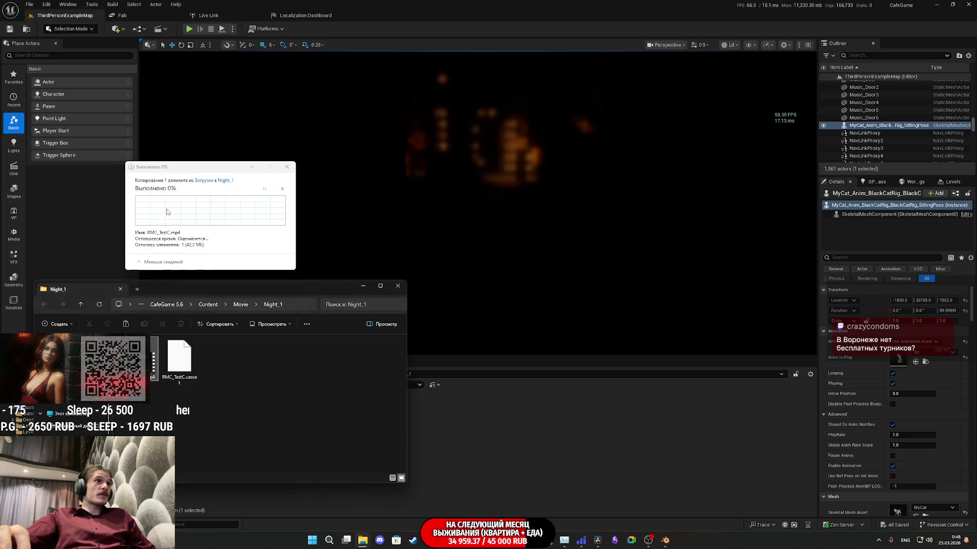
pyautogui.click(337, 267)
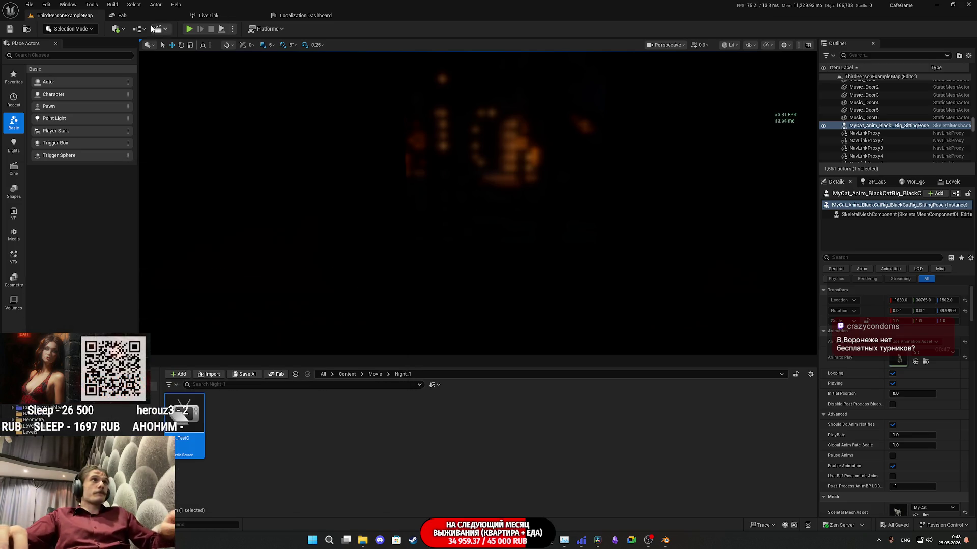
# Find CS_N1_01 by searching the Outliner for 'seq', enable its Auto Play, and start a play session
pyautogui.click(865, 56)
pyautogui.write('s')
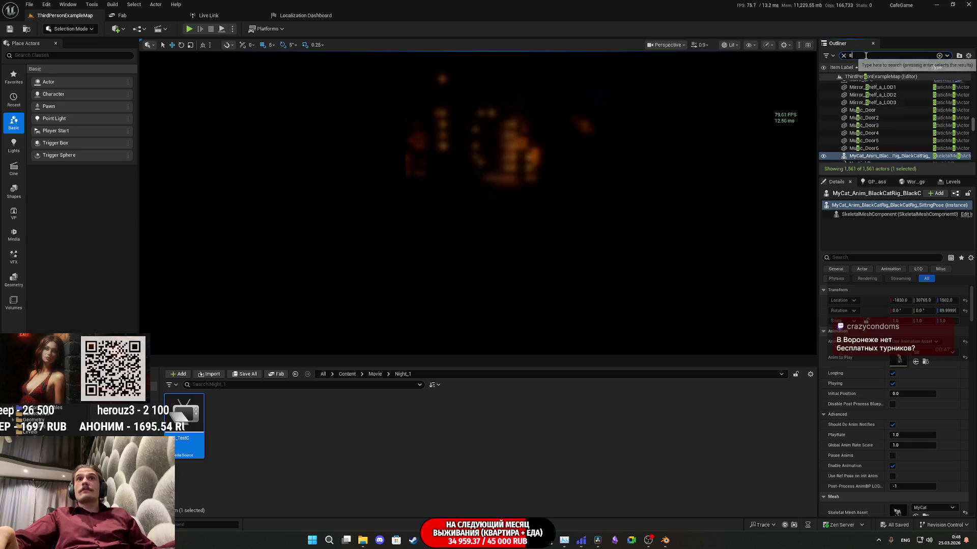
pyautogui.write('eq')
pyautogui.click(876, 100)
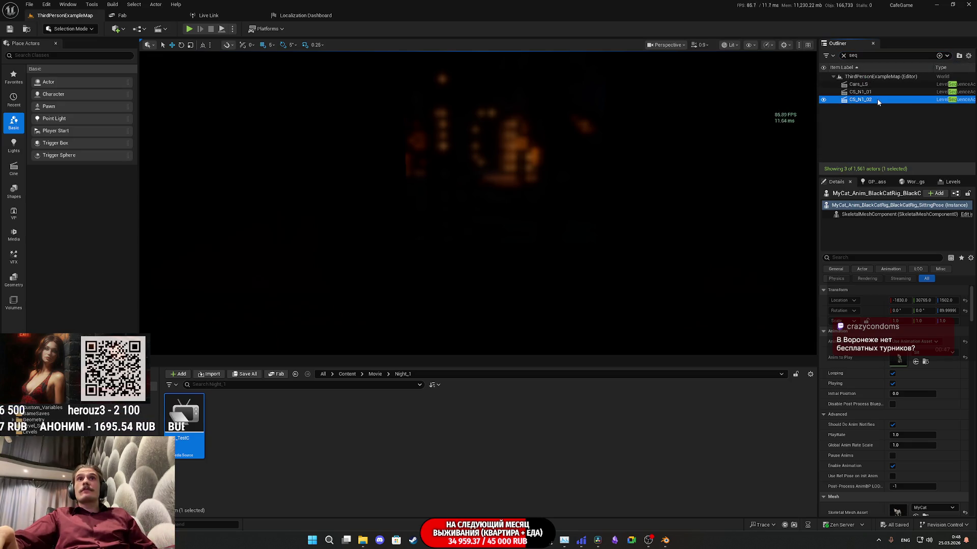
pyautogui.click(867, 93)
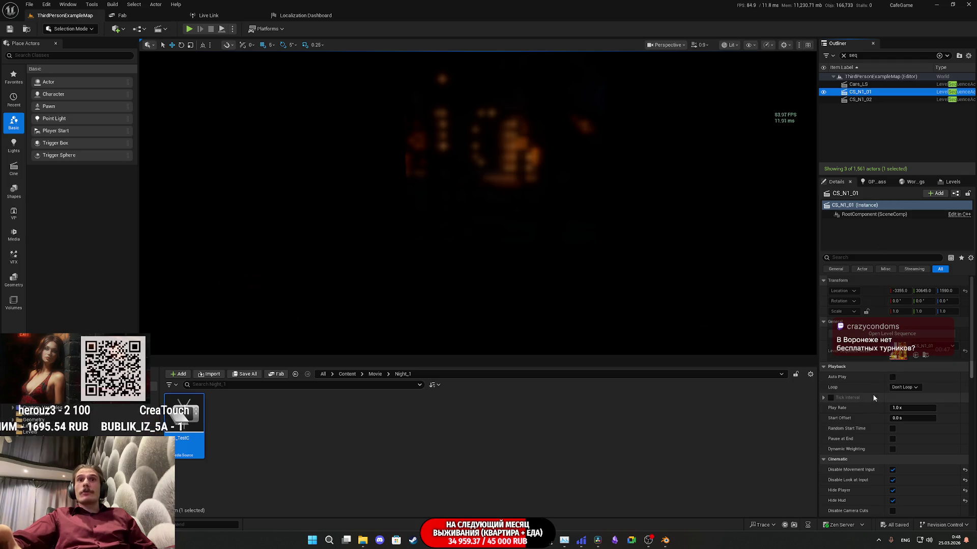
pyautogui.click(892, 378)
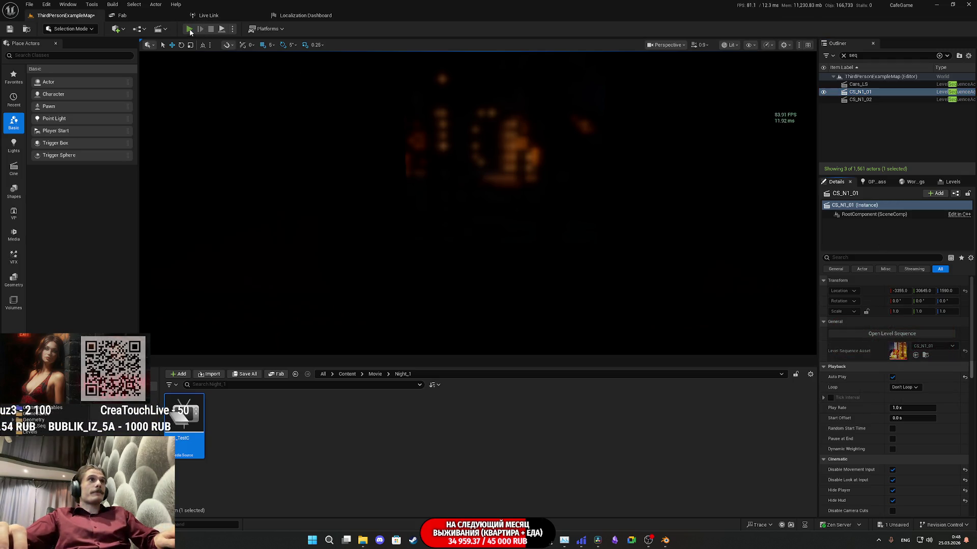
pyautogui.hotkey('alt', 'p')
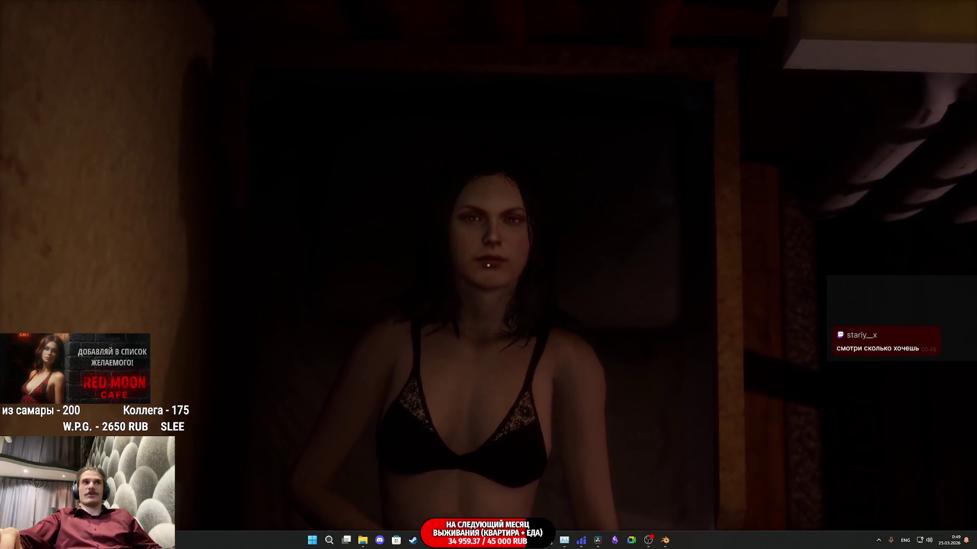
pyautogui.press('Escape')
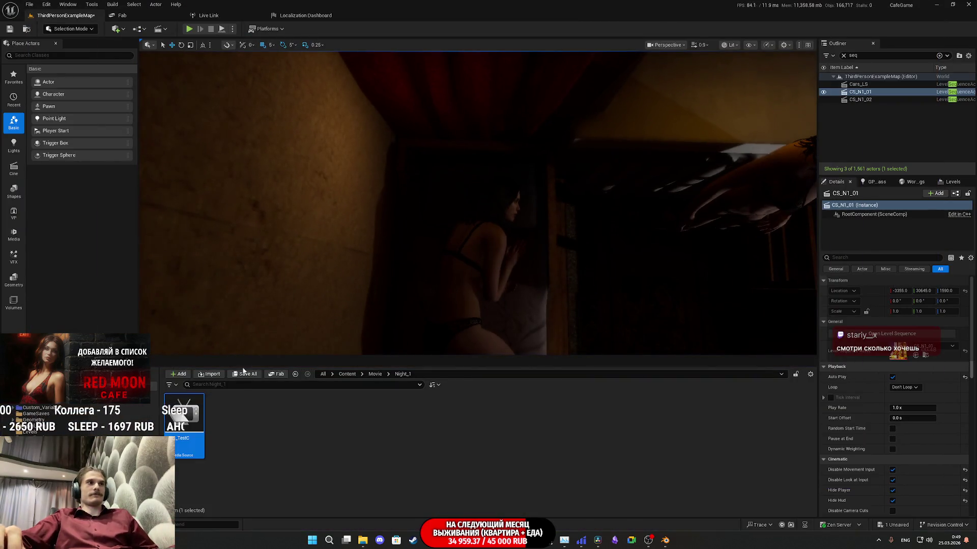
pyautogui.click(247, 374)
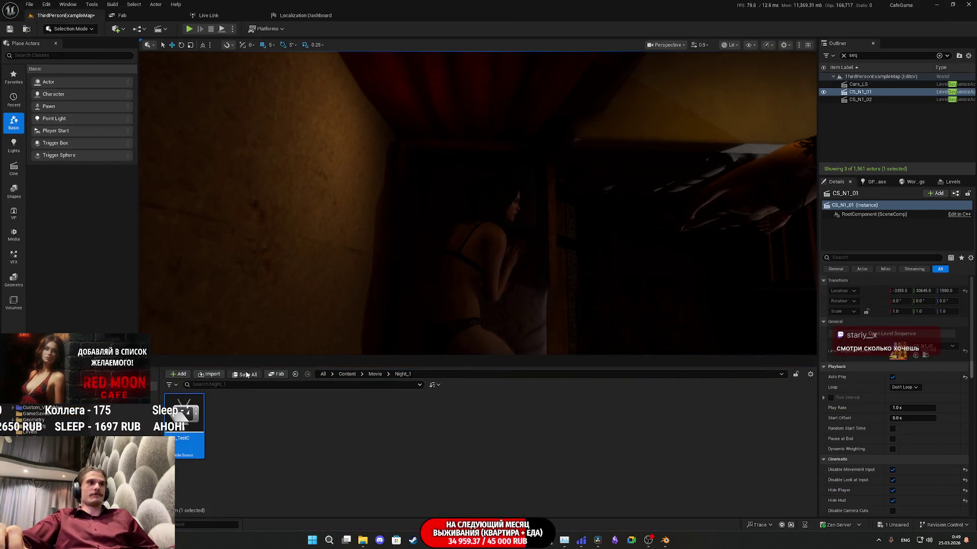
# Confirm saving all content for the CS_N1_01 level, then bring back the Night_1 folder window
pyautogui.click(552, 353)
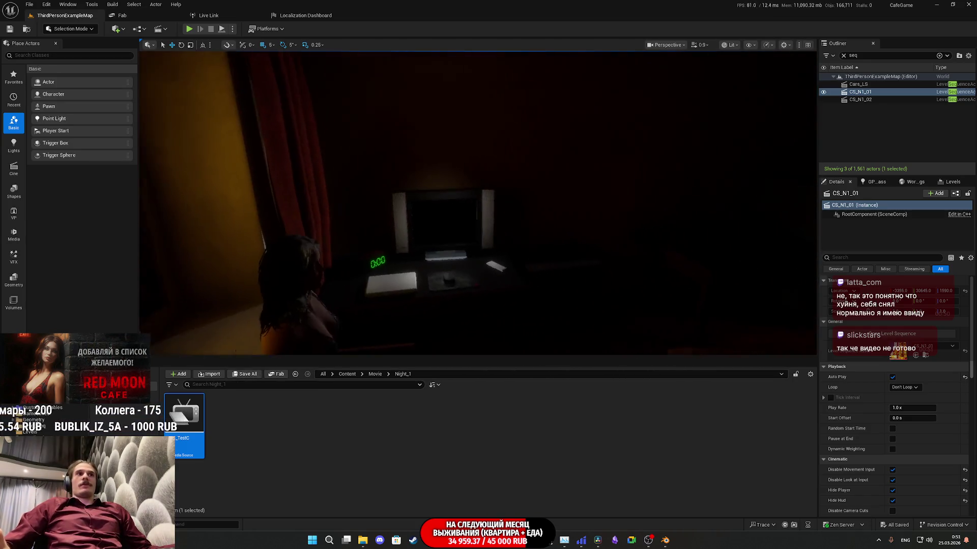
pyautogui.click(363, 540)
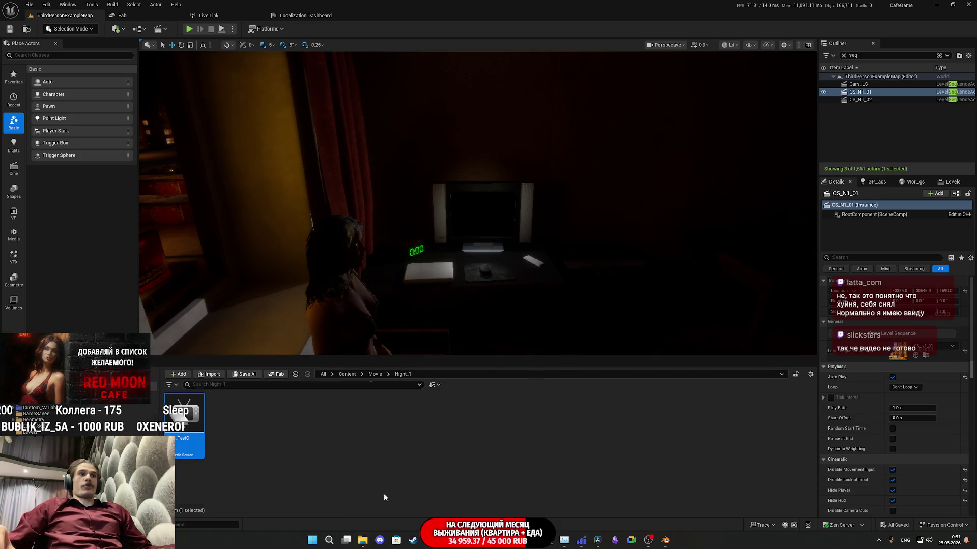
# Preview RMC_TestC.mp4 in Windows Media Player, pause it, and close the player
pyautogui.doubleClick(148, 361)
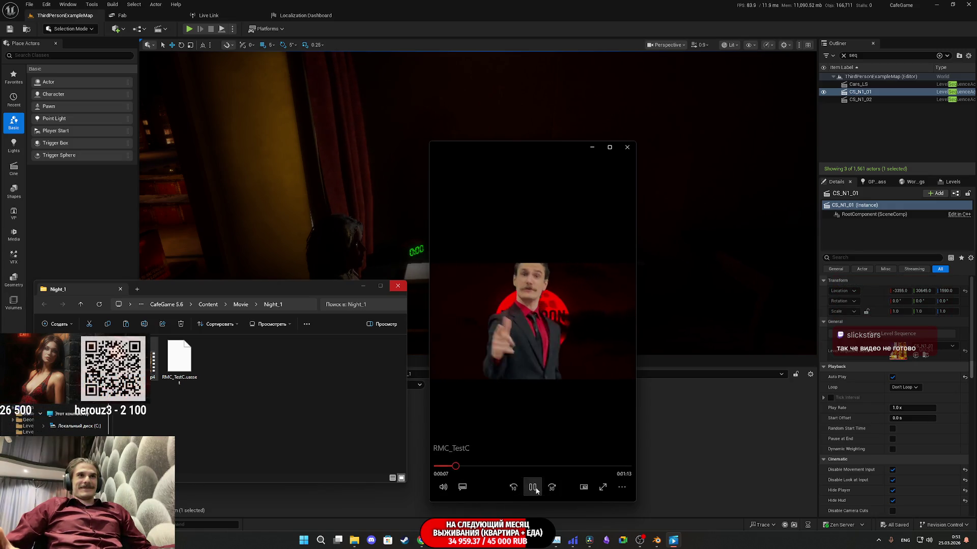
pyautogui.press('space')
pyautogui.click(627, 147)
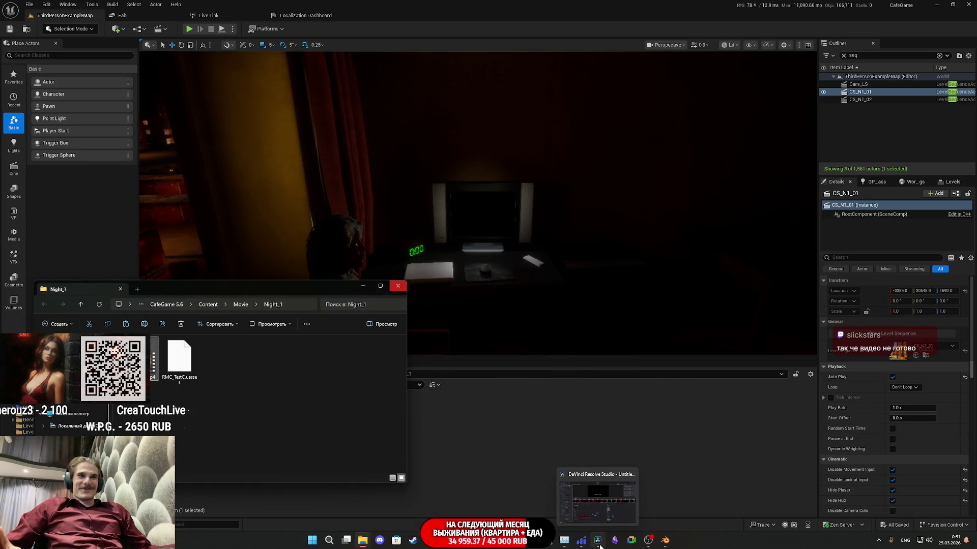
# In DaVinci Resolve's Edit page, select the audio-track clips and save the project
pyautogui.click(601, 542)
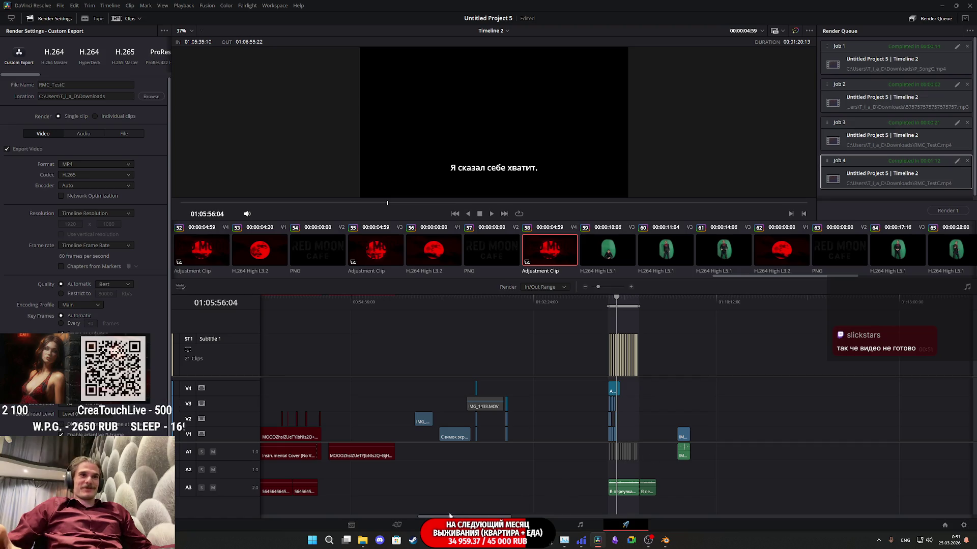
pyautogui.click(442, 524)
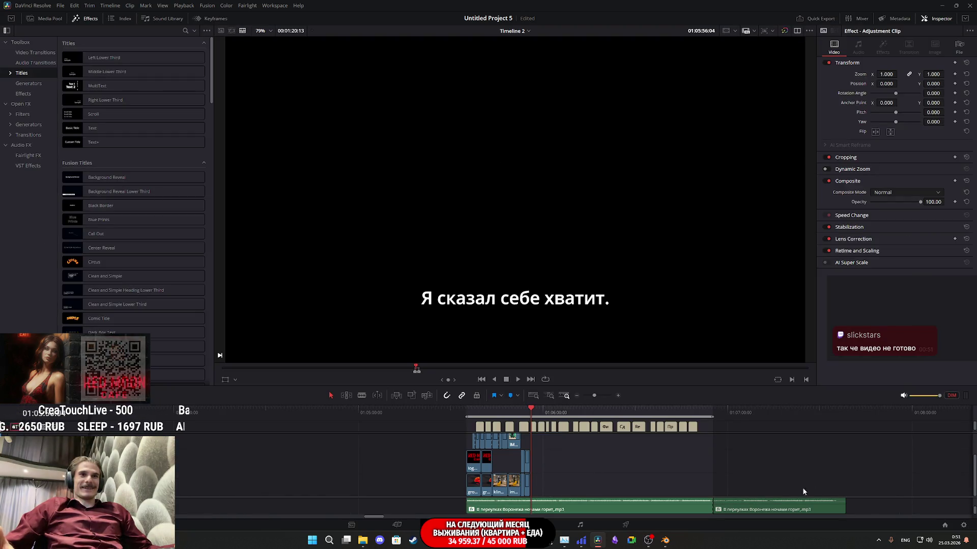
pyautogui.scroll(-2, 878, 505)
pyautogui.moveTo(762, 512); pyautogui.dragTo(458, 506)
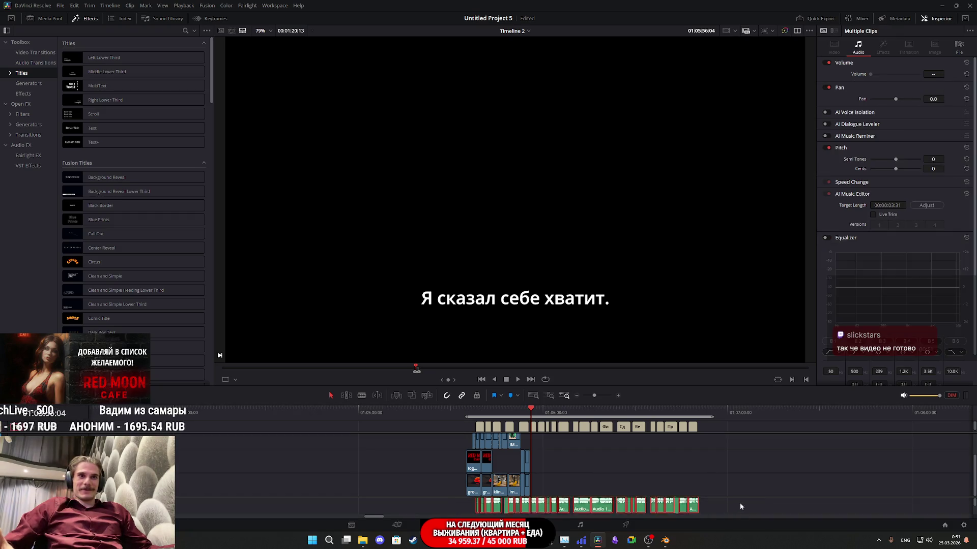
pyautogui.hotkey('ctrl', 's')
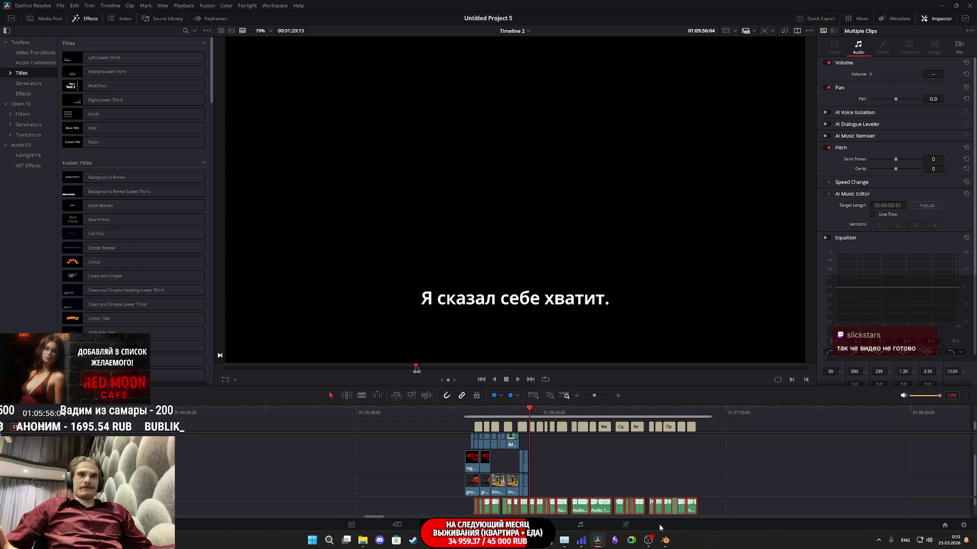
# Render a new job at Medium quality and 1280 x 720, overwriting the existing output file
pyautogui.click(625, 524)
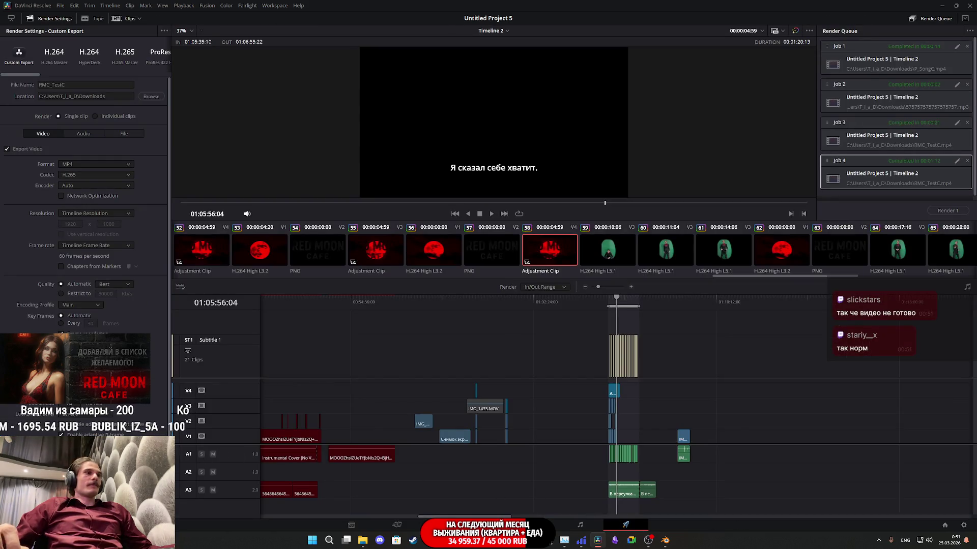
pyautogui.click(114, 282)
pyautogui.click(115, 312)
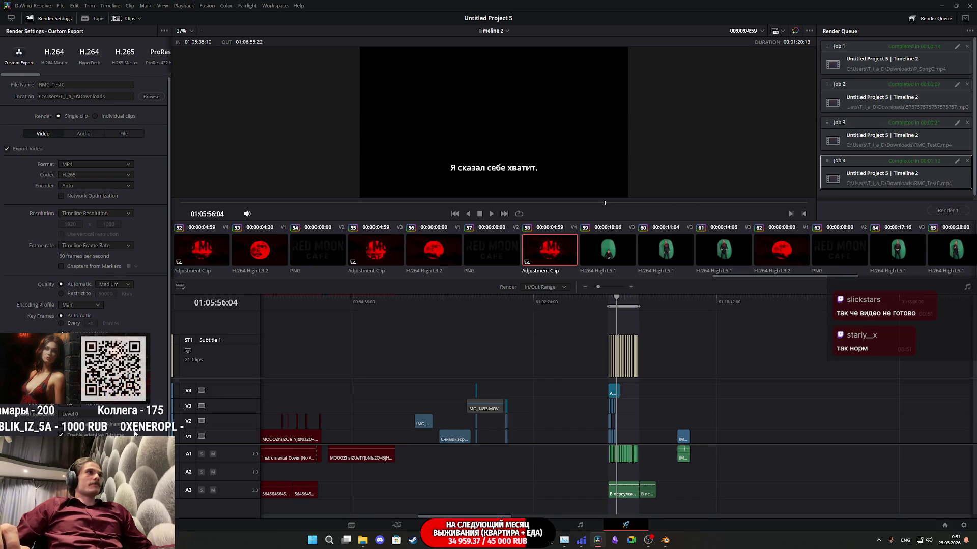
pyautogui.click(79, 213)
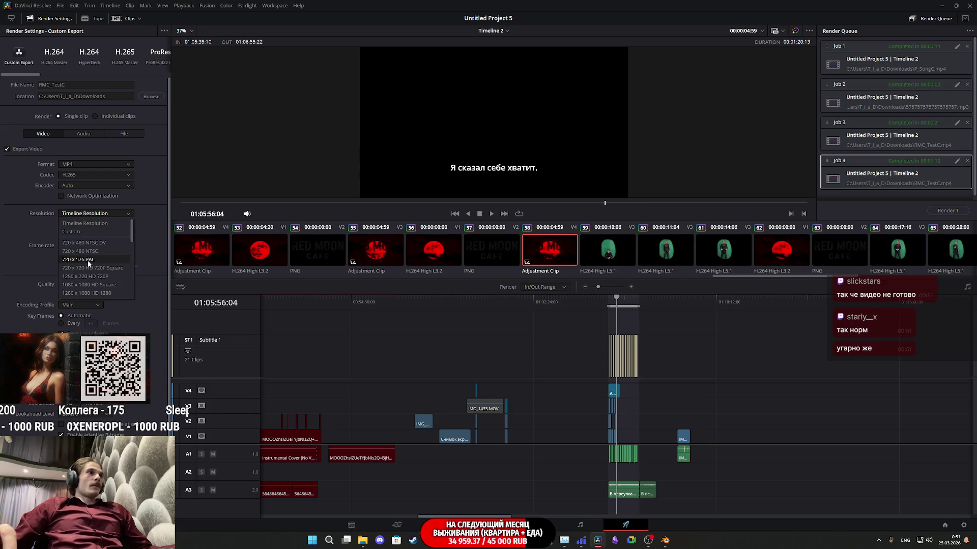
pyautogui.click(102, 277)
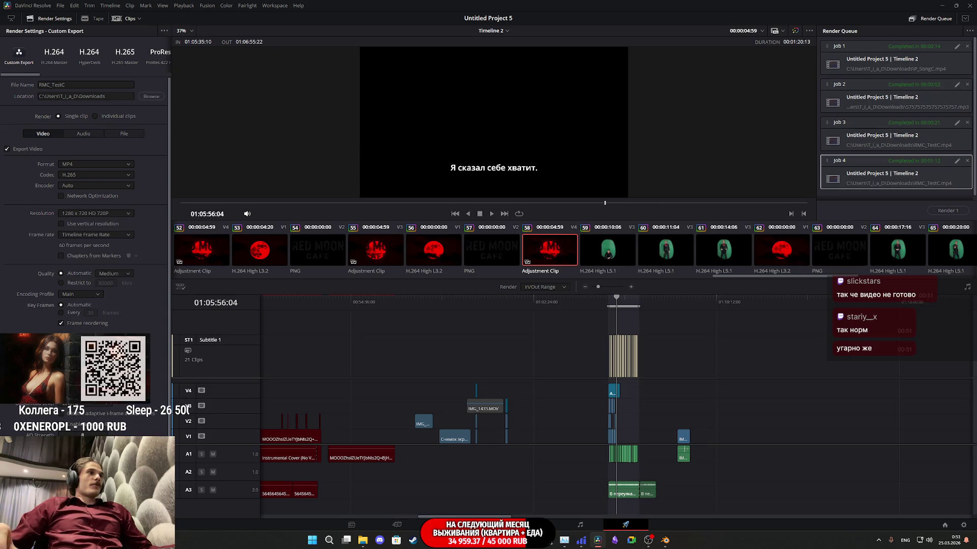
pyautogui.click(84, 508)
pyautogui.click(552, 302)
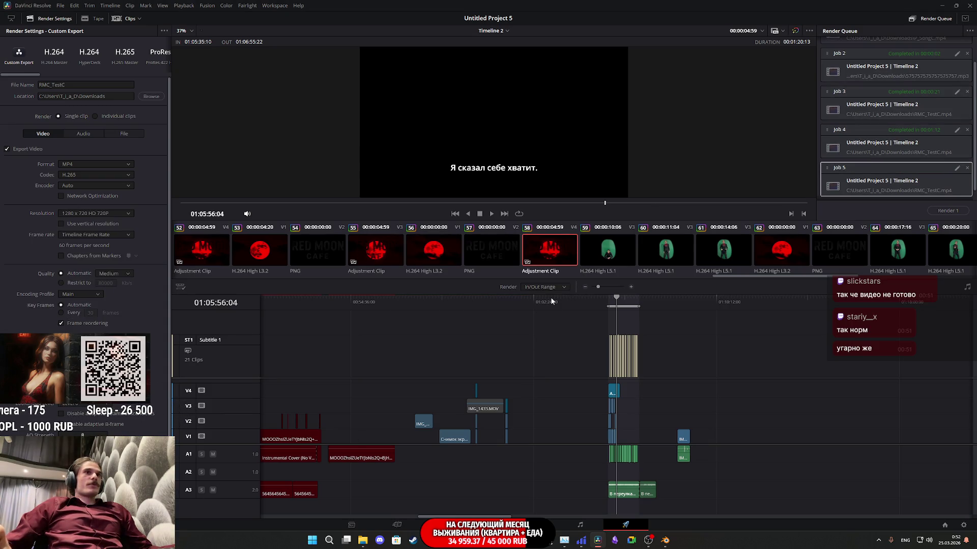
pyautogui.click(956, 213)
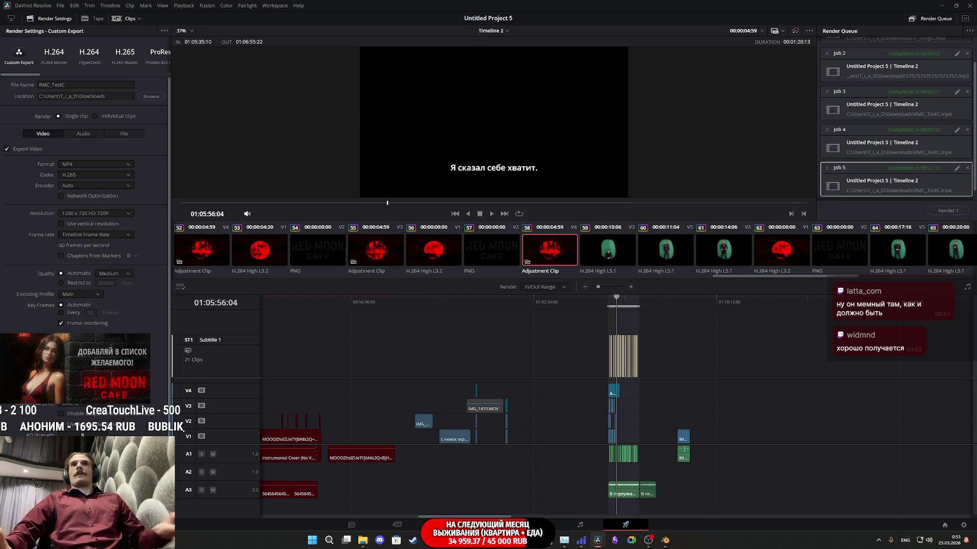
# Close Resolve and copy the rendered RMC_TestC.mp4 from the Downloads folder
pyautogui.click(961, 8)
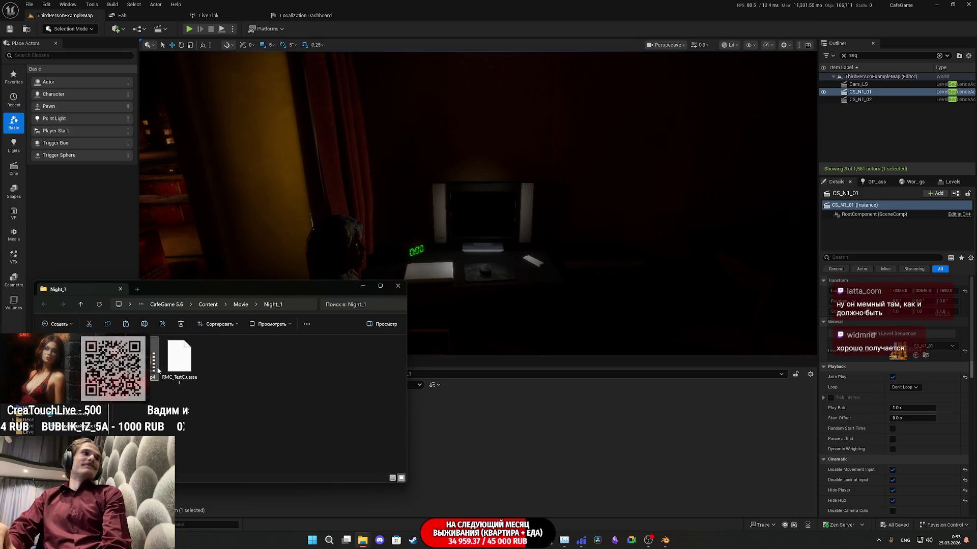
pyautogui.click(137, 290)
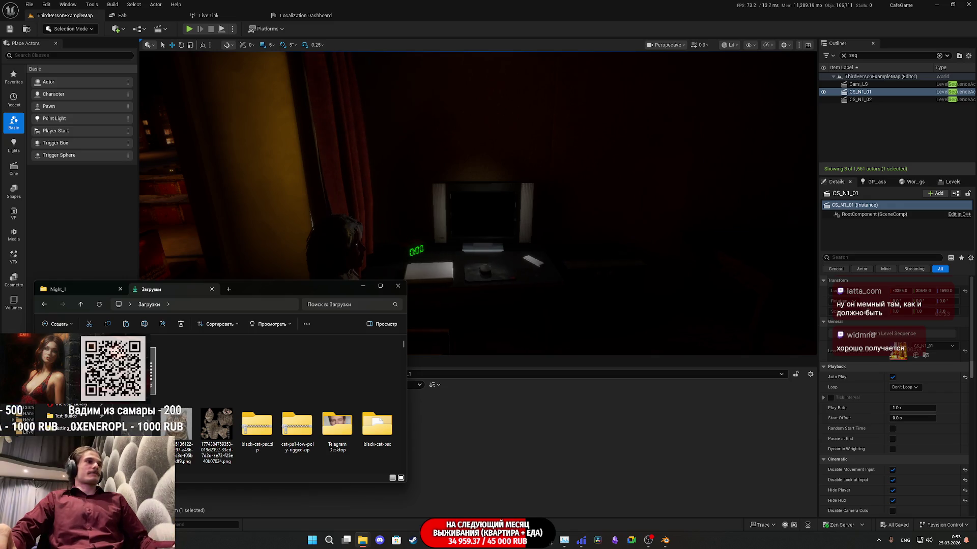
pyautogui.rightClick(131, 373)
pyautogui.click(166, 329)
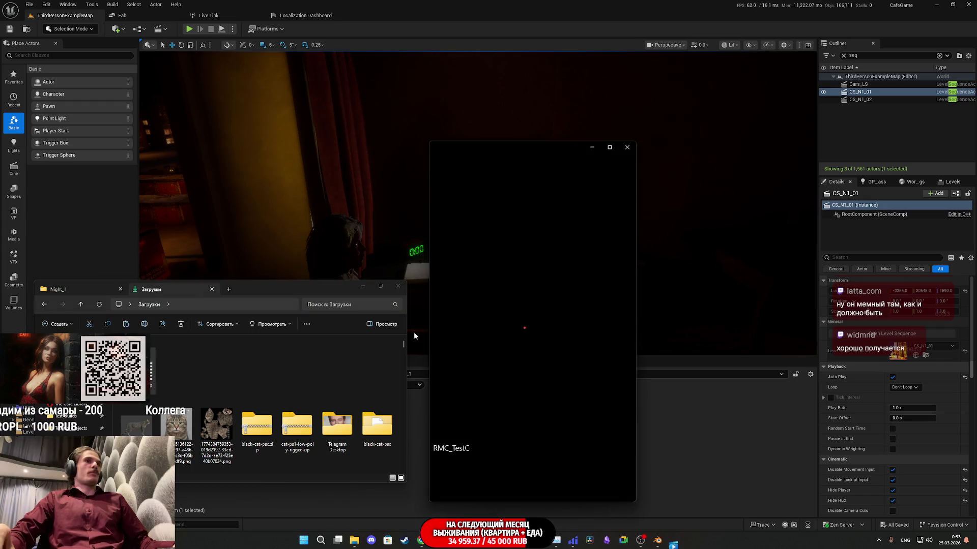
# Paste RMC_TestC.mp4 into Night_1, replacing the old video, and minimize Explorer
pyautogui.click(626, 147)
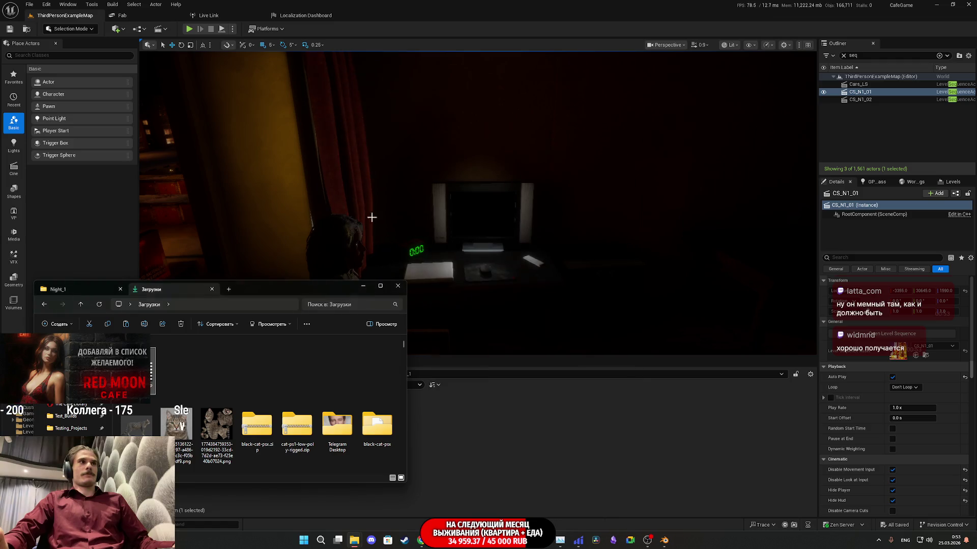
pyautogui.click(57, 289)
pyautogui.hotkey('ctrl', 'v')
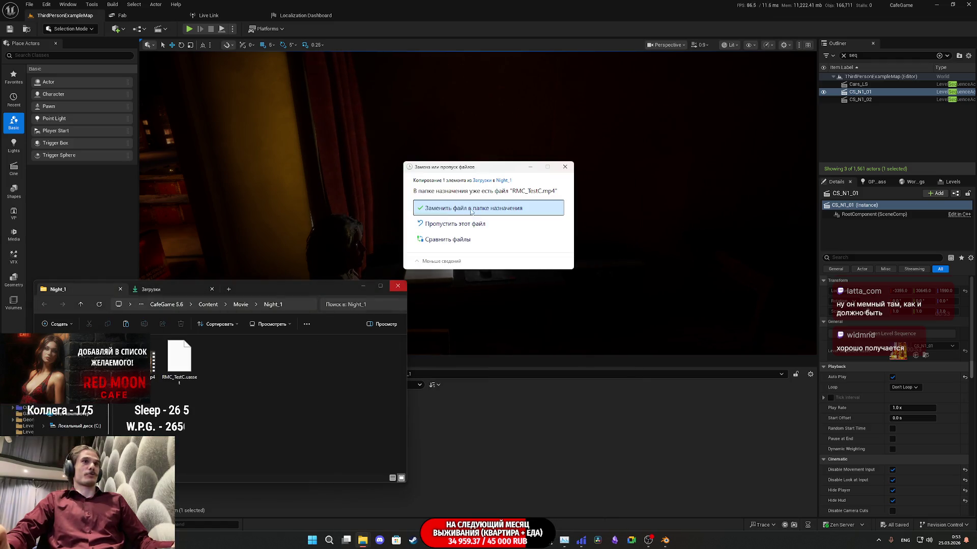
pyautogui.click(466, 209)
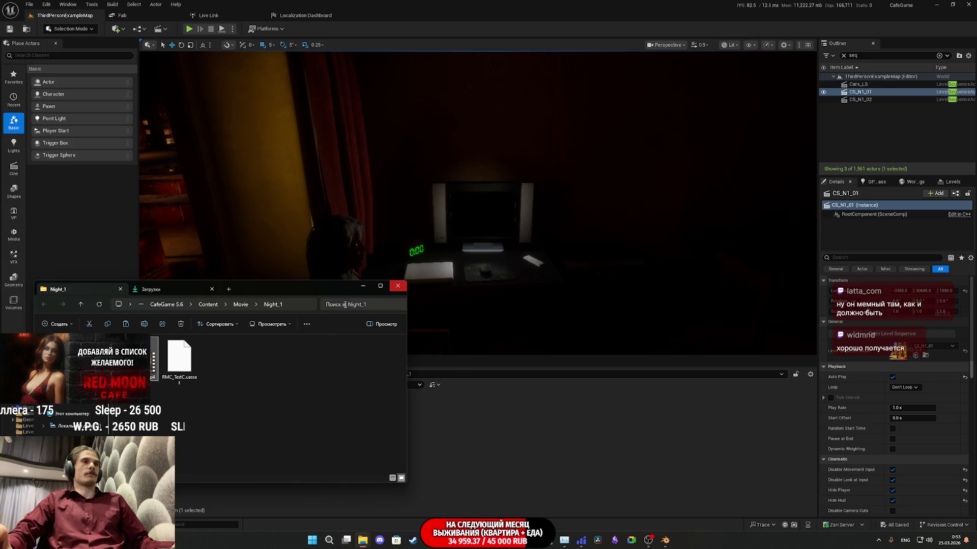
pyautogui.click(364, 286)
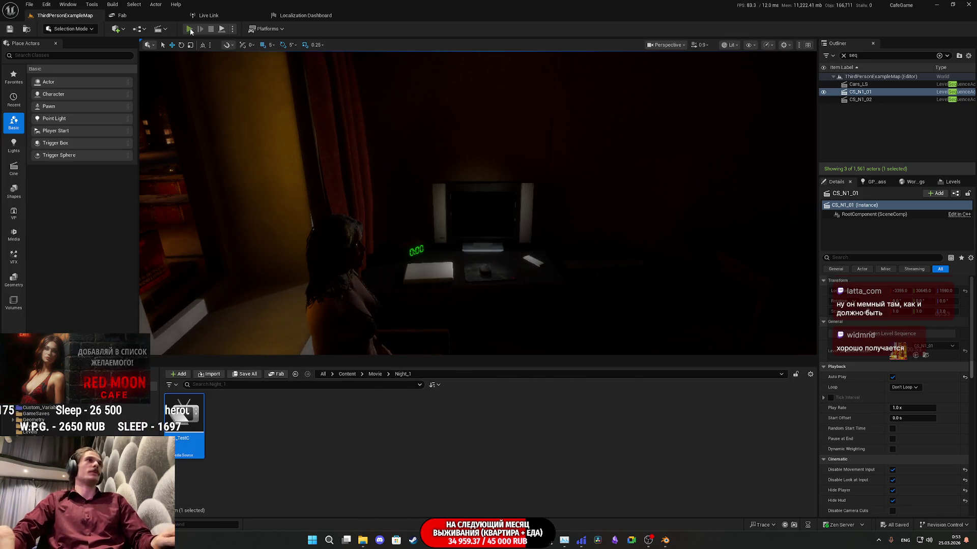
pyautogui.hotkey('alt', 'p')
pyautogui.press('F11')
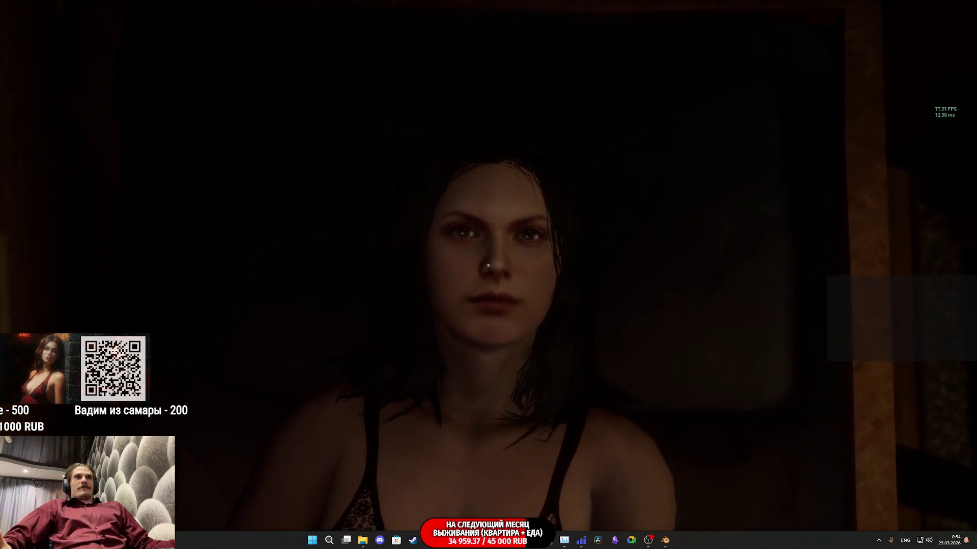
pyautogui.press('Escape')
pyautogui.press('F11')
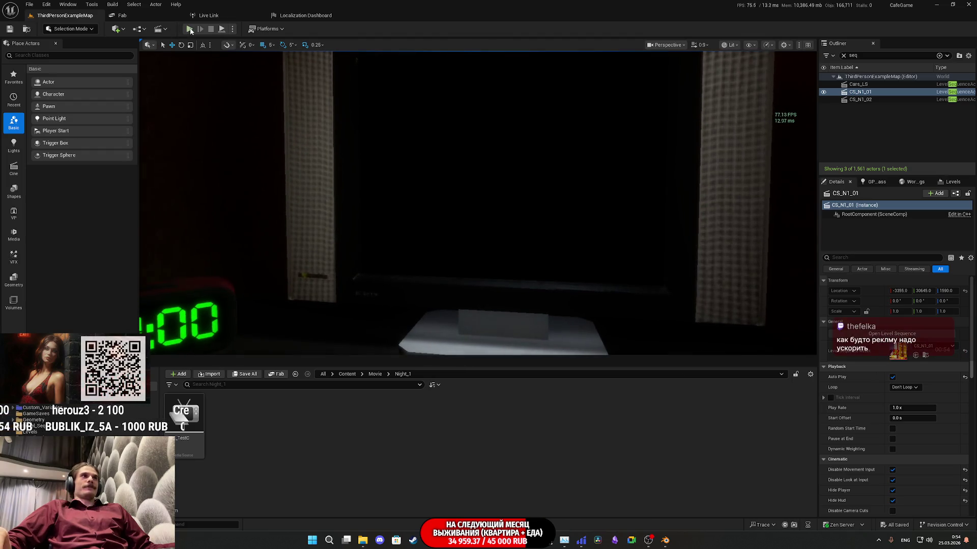
# Start a Play In Editor session of the level with Alt+P
pyautogui.hotkey('alt', 'p')
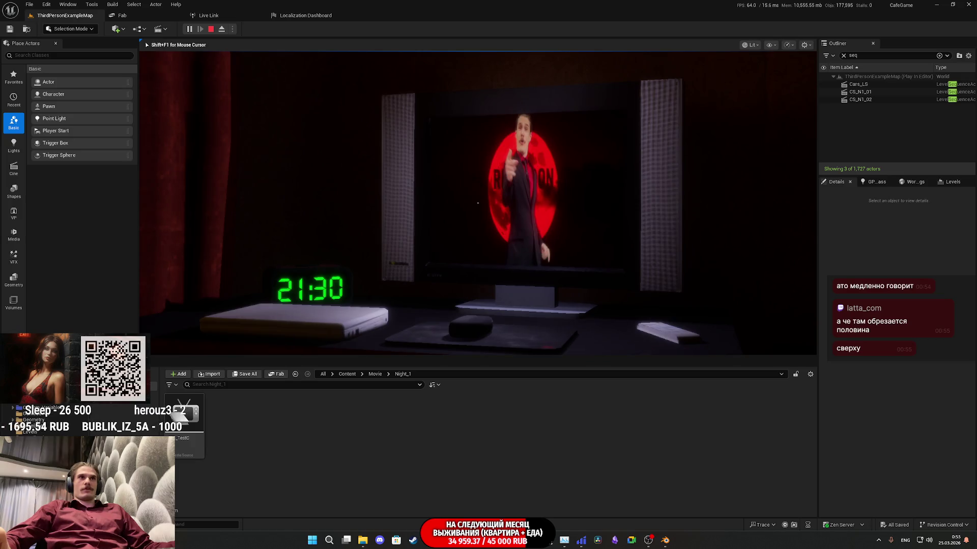
# Stop the play session and move the viewport in and around the TV showing the Red Moon video
pyautogui.press('Escape')
pyautogui.scroll(10, 390, 155)
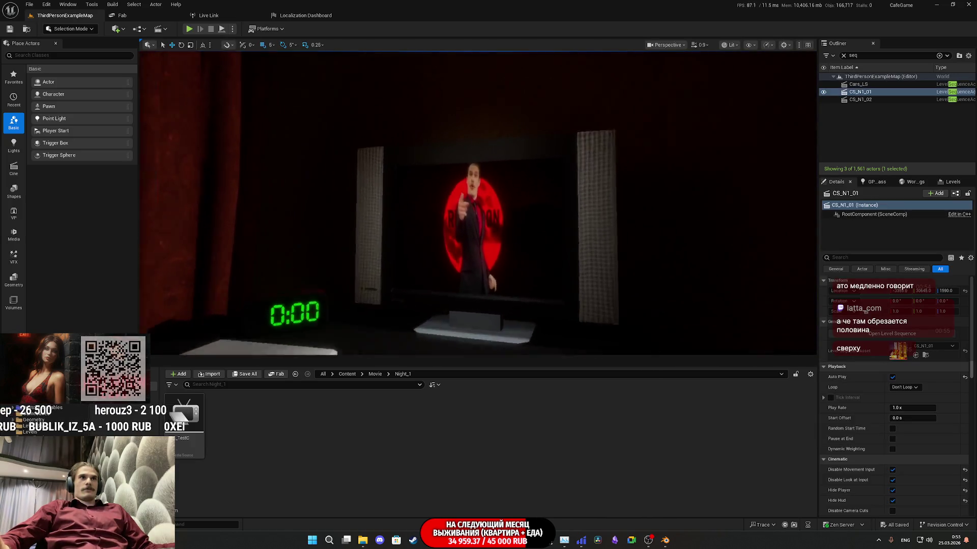
pyautogui.scroll(-10, 477, 204)
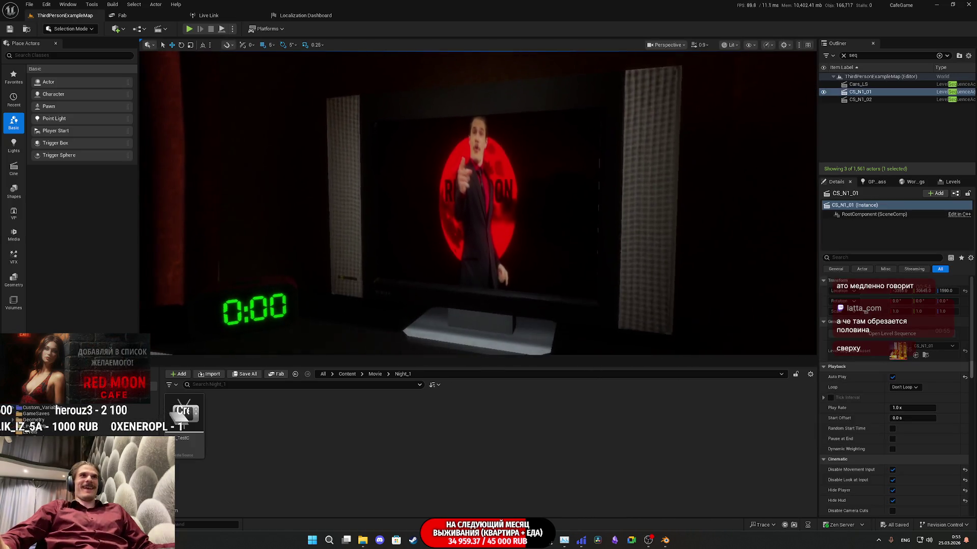
pyautogui.scroll(10, 477, 203)
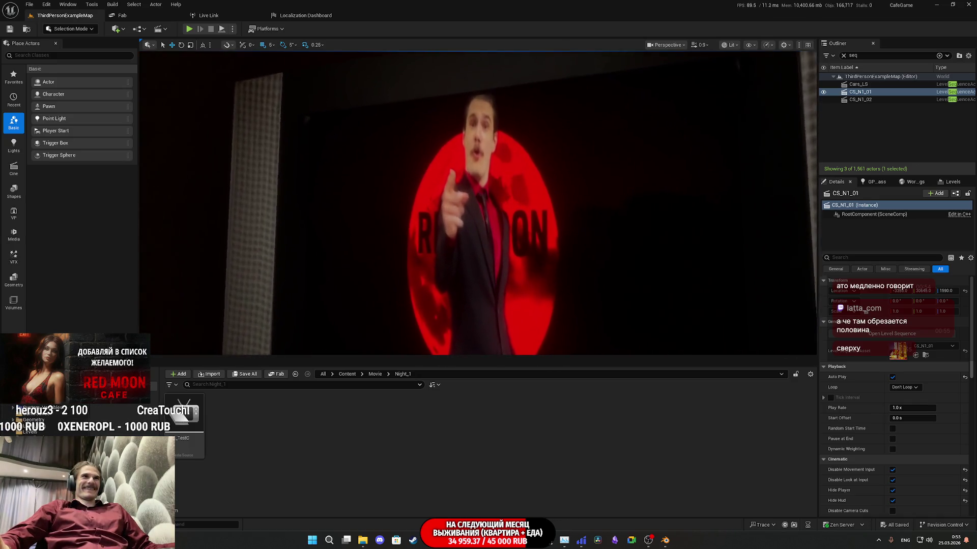
pyautogui.scroll(-10, 477, 203)
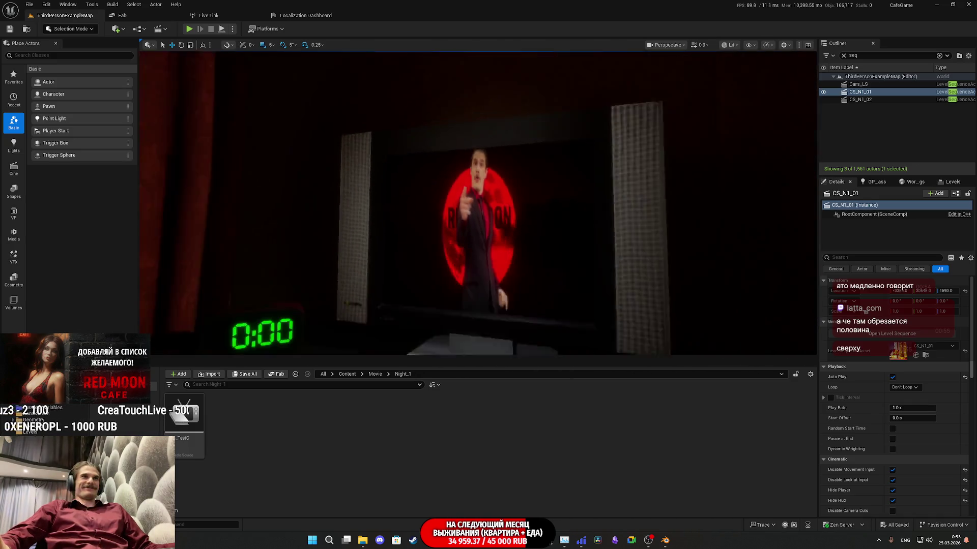
pyautogui.scroll(5, 477, 204)
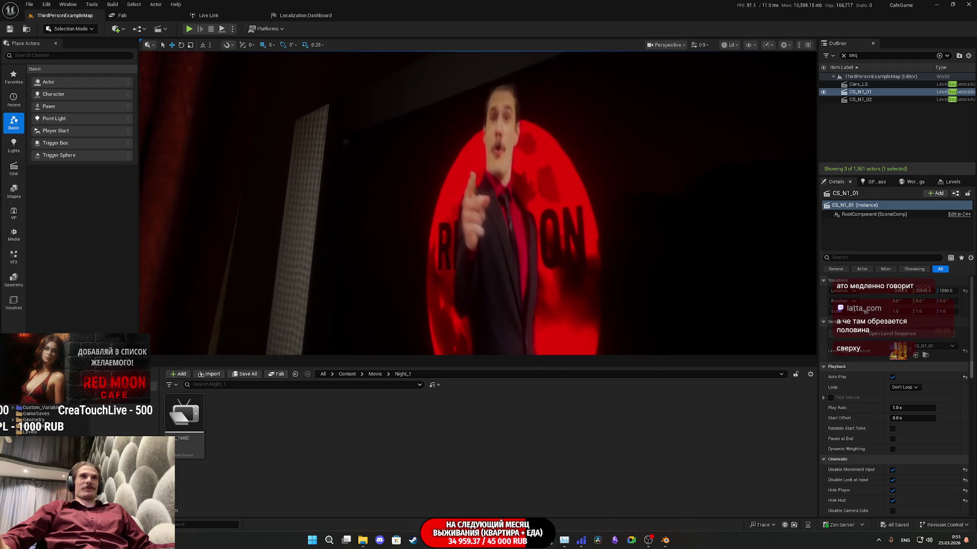
pyautogui.scroll(-5, 477, 203)
pyautogui.moveTo(477, 203); pyautogui.dragTo(426, 203)
pyautogui.moveTo(514, 246); pyautogui.dragTo(641, 245)
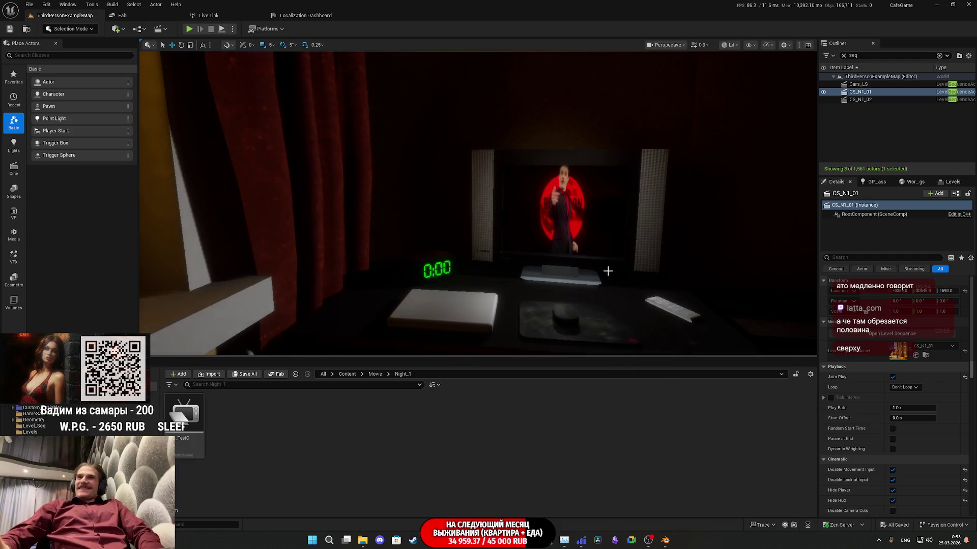
# Clear the 'seq' Outliner filter to list all 1,561 actors, then switch to the Twitch dashboard
pyautogui.click(844, 57)
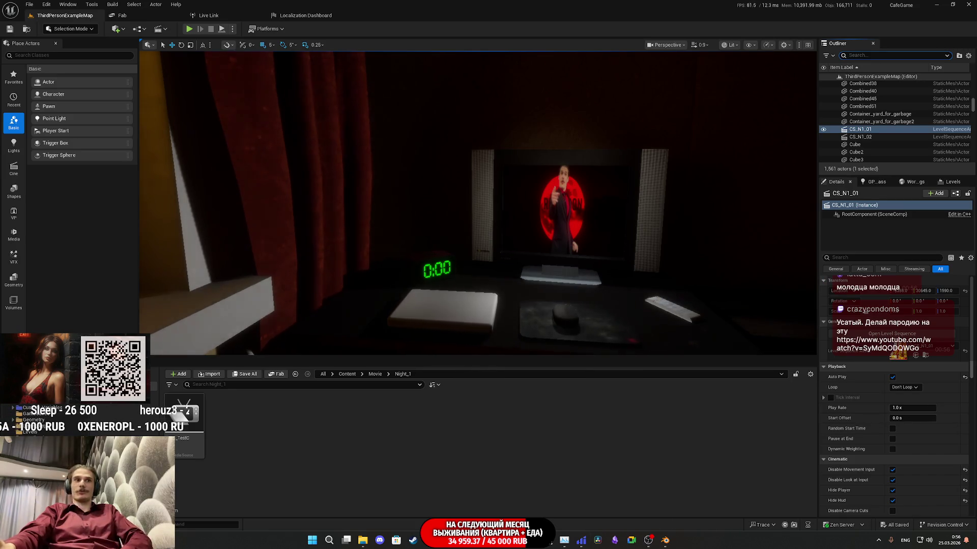
pyautogui.hotkey('alt', 'Tab')
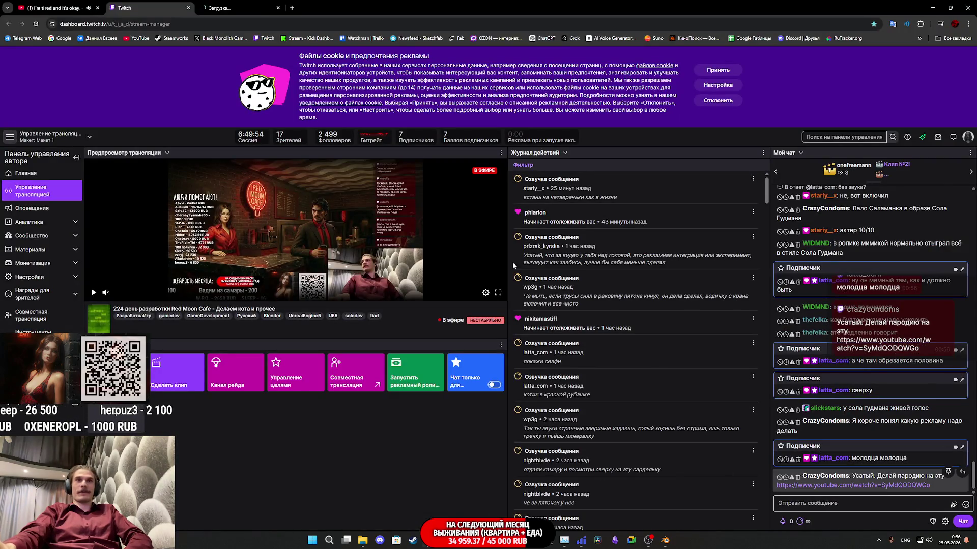
# Switch to the Chrome tab playing the YouTube video linked in Twitch chat
pyautogui.click(228, 4)
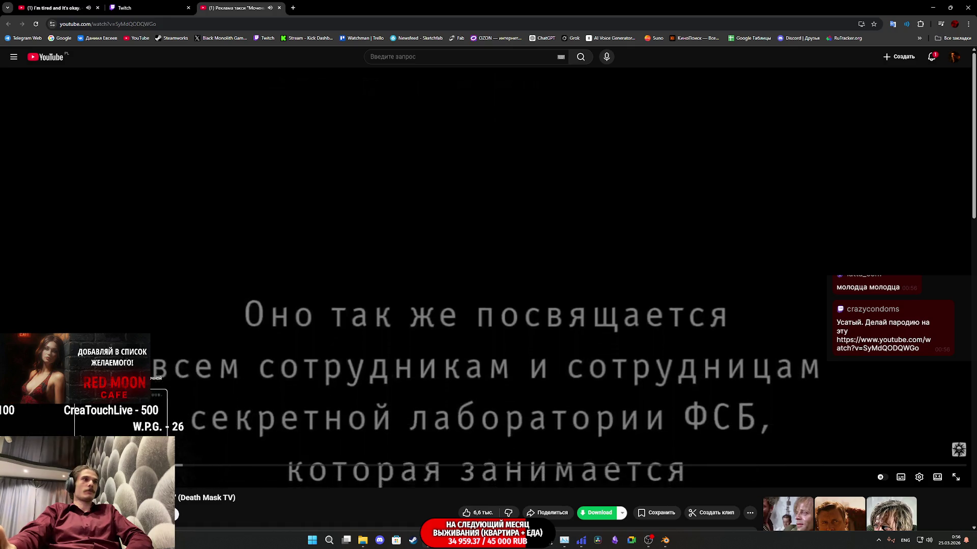
# Skip ahead in the subtitled YouTube video and pause it
pyautogui.moveTo(187, 466); pyautogui.dragTo(261, 467)
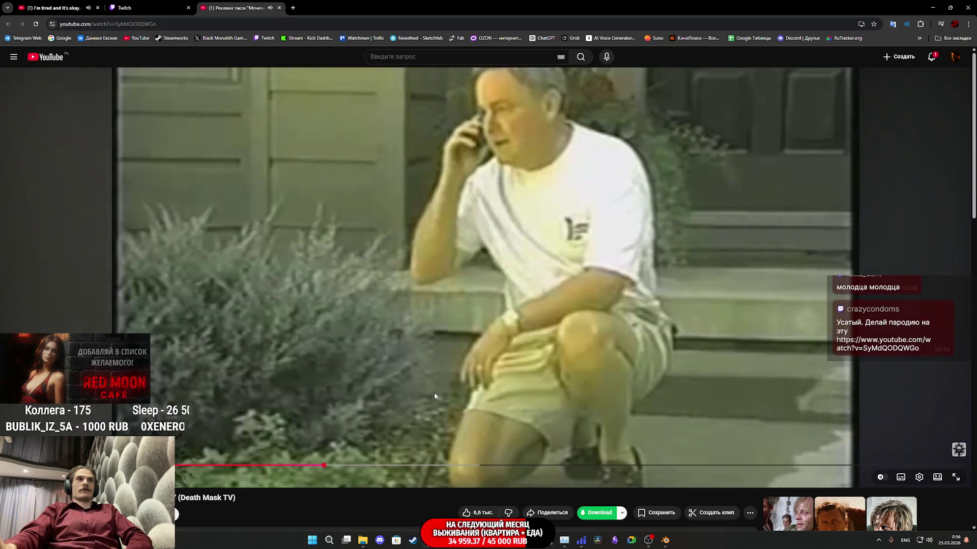
pyautogui.click(428, 376)
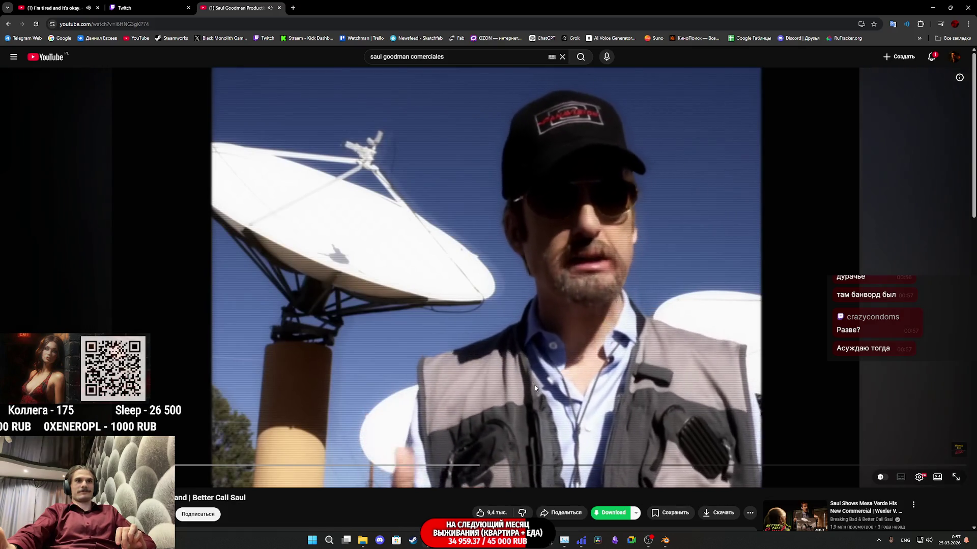
# Pause the Saul Goodman commercial and the foggy video in the first tab
pyautogui.click(534, 388)
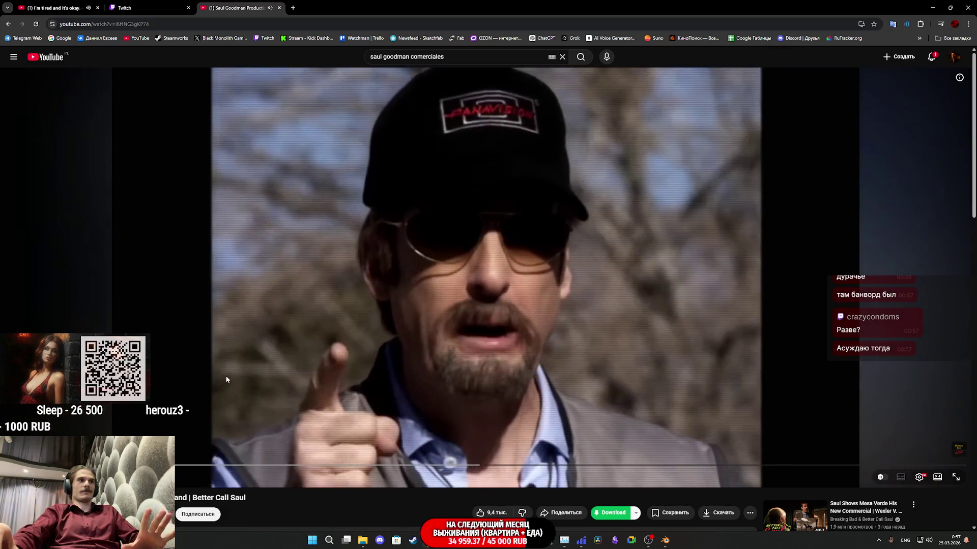
pyautogui.click(226, 379)
pyautogui.hotkey('ctrl', '1')
pyautogui.click(234, 6)
# Resume and watch the Saul Goodman commercial, pause it, and close its tab
pyautogui.click(364, 276)
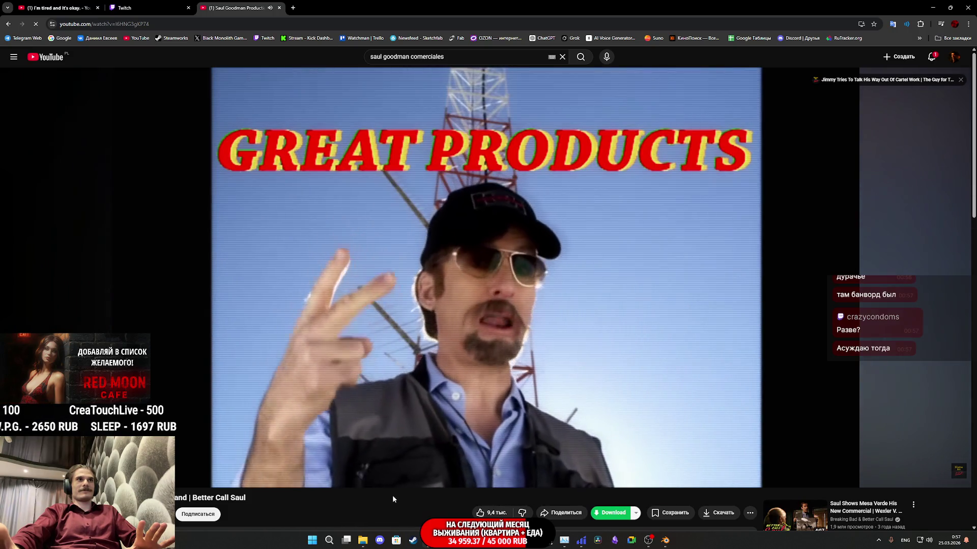
pyautogui.moveTo(418, 454)
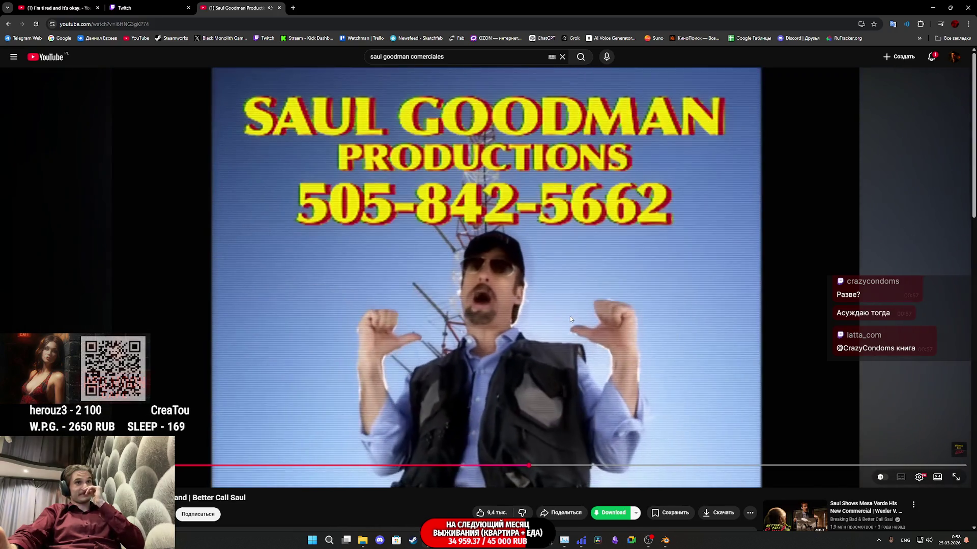
pyautogui.click(576, 304)
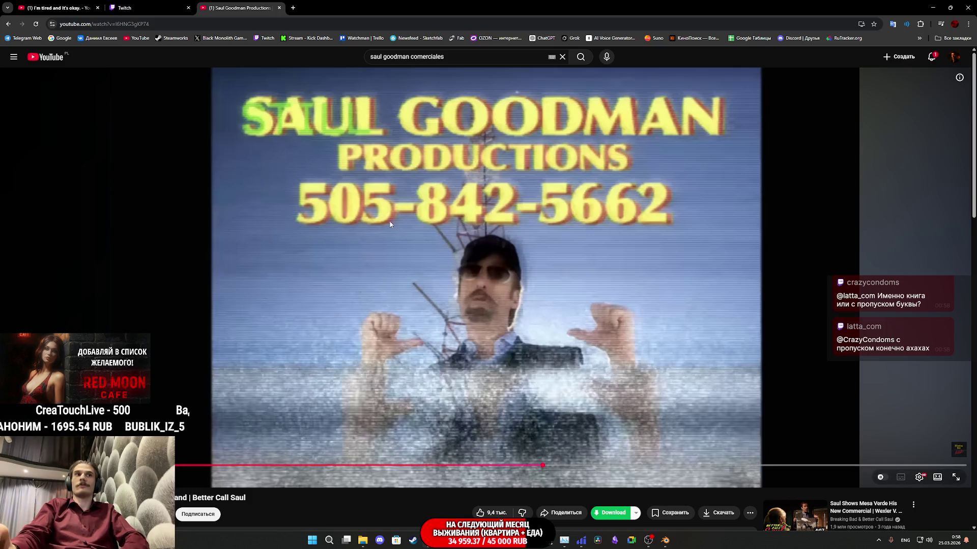
pyautogui.middleClick(229, 8)
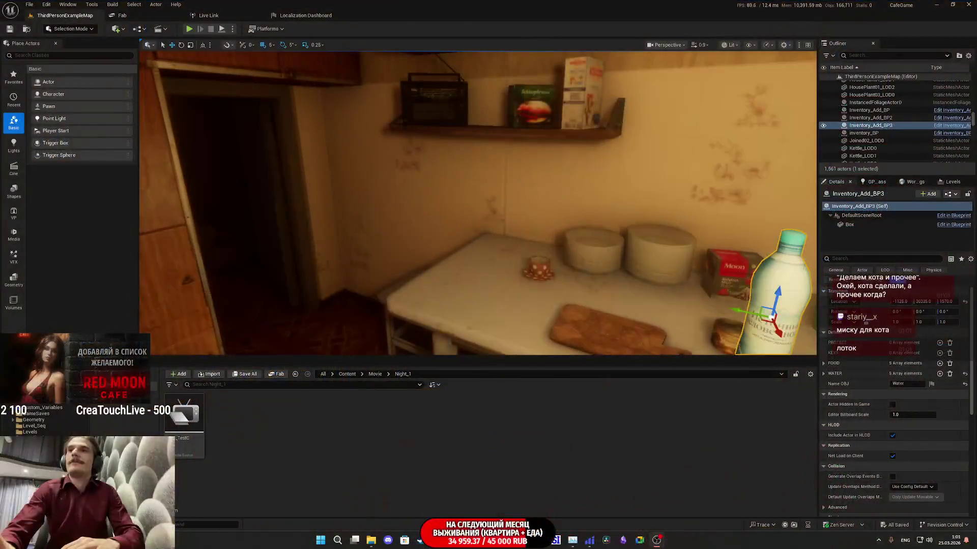
# Frame the selected bottle, fly from the kitchen table into the living room, then refocus on it
pyautogui.press('f')
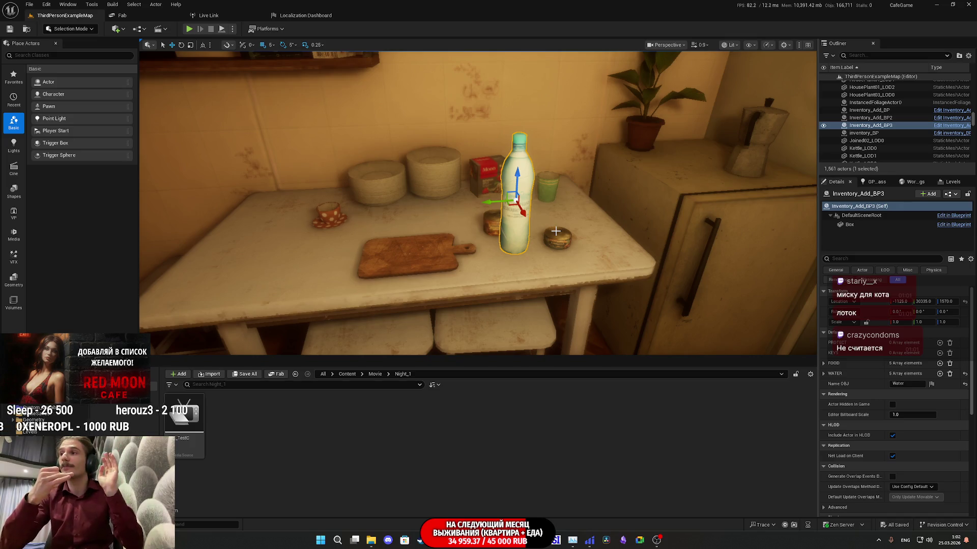
pyautogui.moveTo(480, 260)
pyautogui.mouseDown()
pyautogui.moveTo(480, 239)
pyautogui.moveTo(473, 244)
pyautogui.mouseUp()
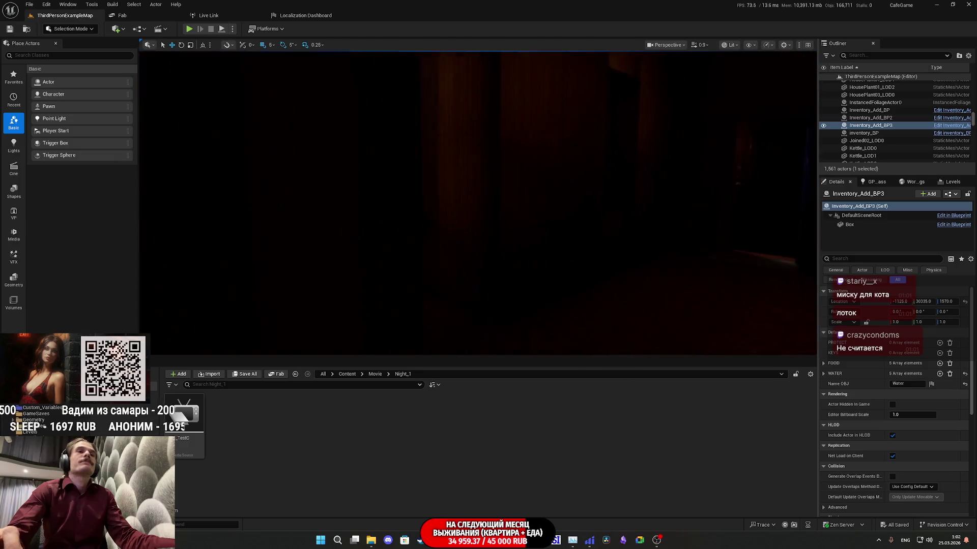
pyautogui.press('f')
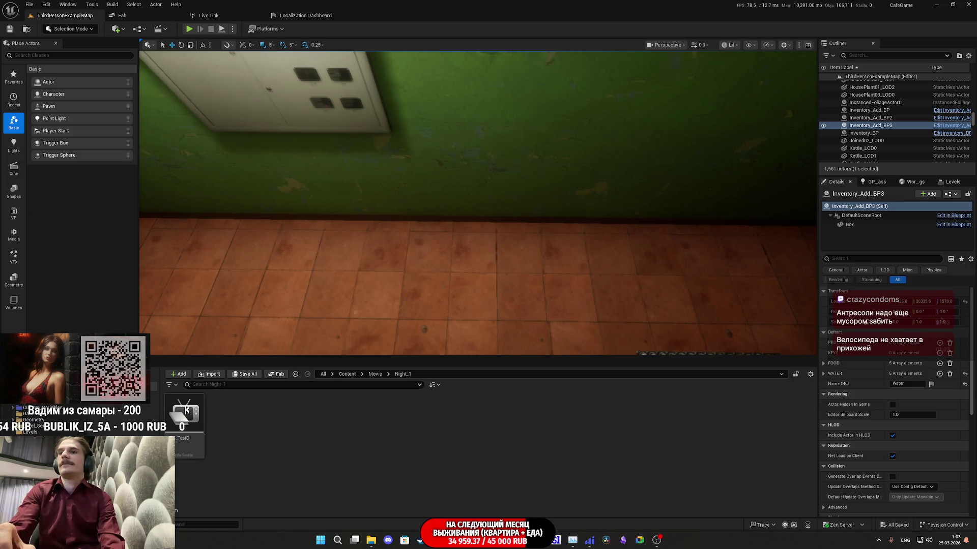
pyautogui.hotkey('alt', 'Tab')
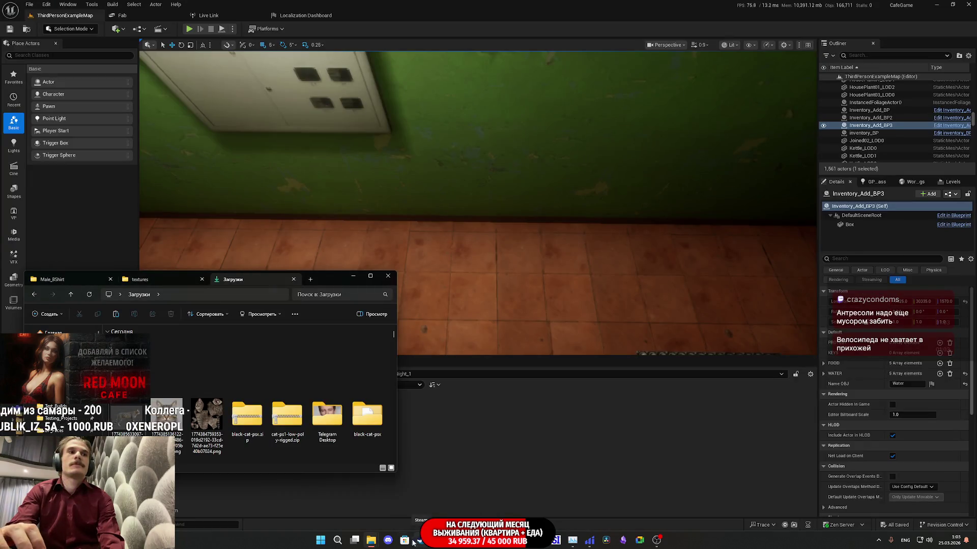
# Switch to Telegram and open the Опытный разработчик channel
pyautogui.moveTo(378, 541)
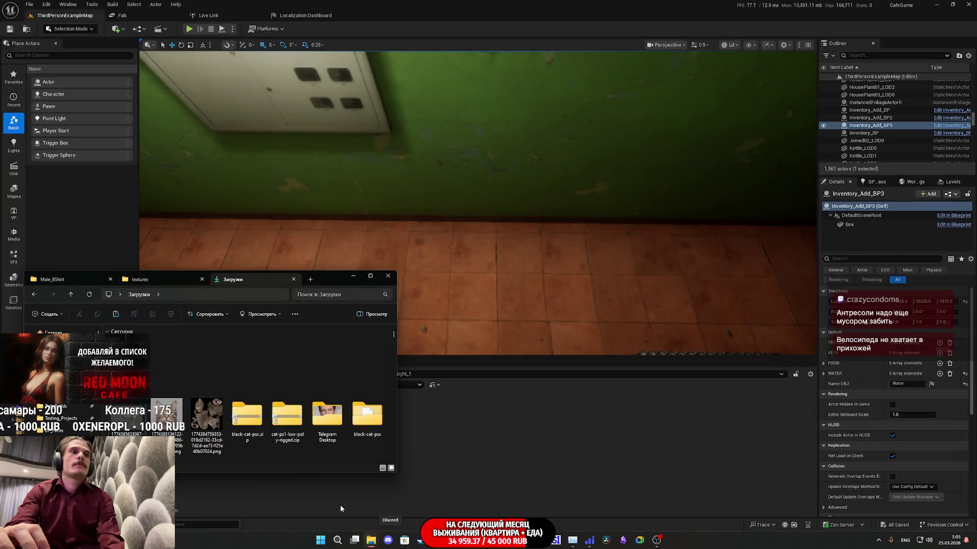
pyautogui.click(472, 540)
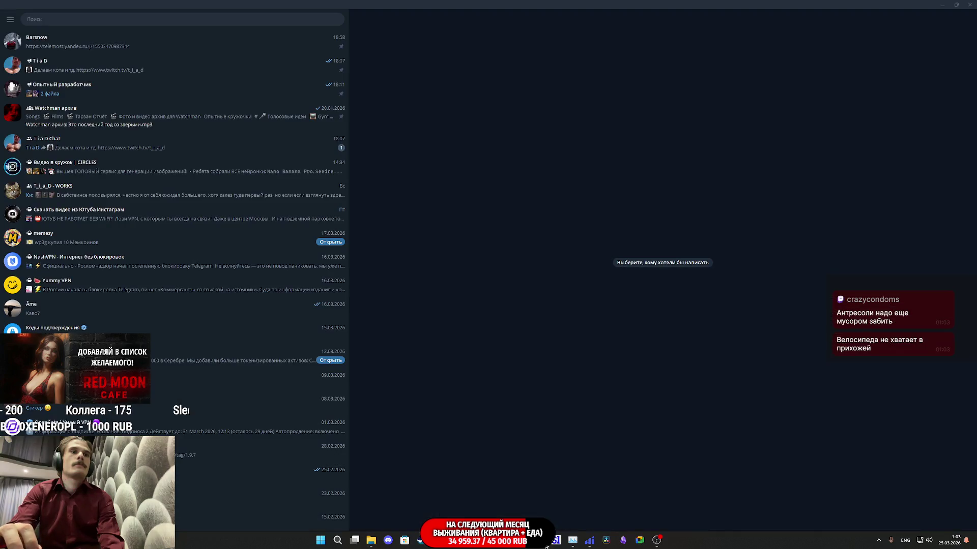
pyautogui.click(98, 93)
# View the green-wall and brooms-in-the-corner reference photos full size, then return to the album
pyautogui.click(404, 312)
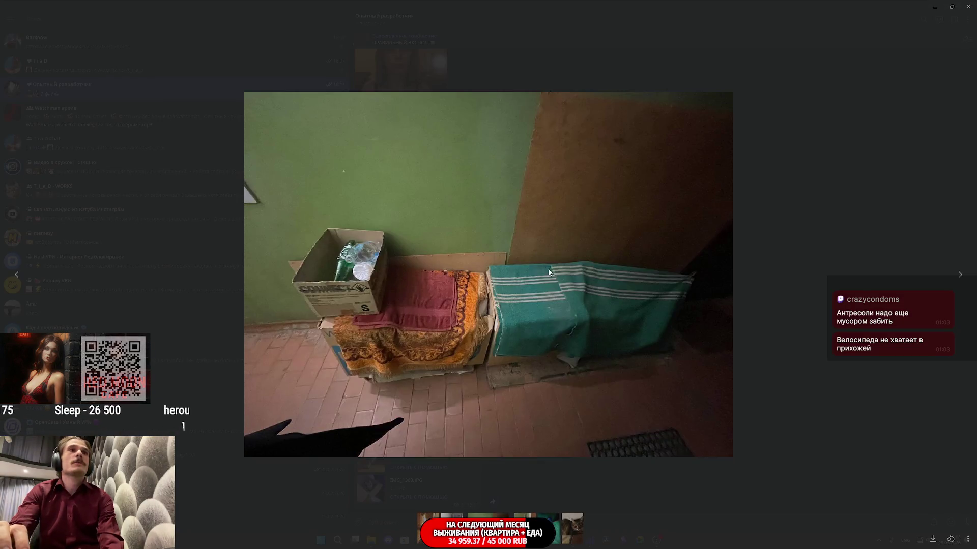
pyautogui.press('Right')
pyautogui.press('Left')
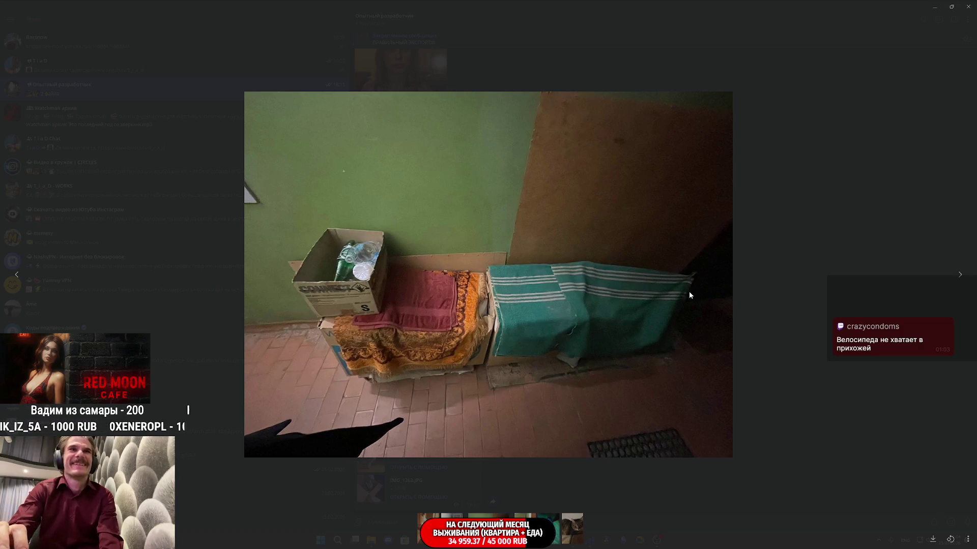
pyautogui.click(826, 214)
pyautogui.click(482, 316)
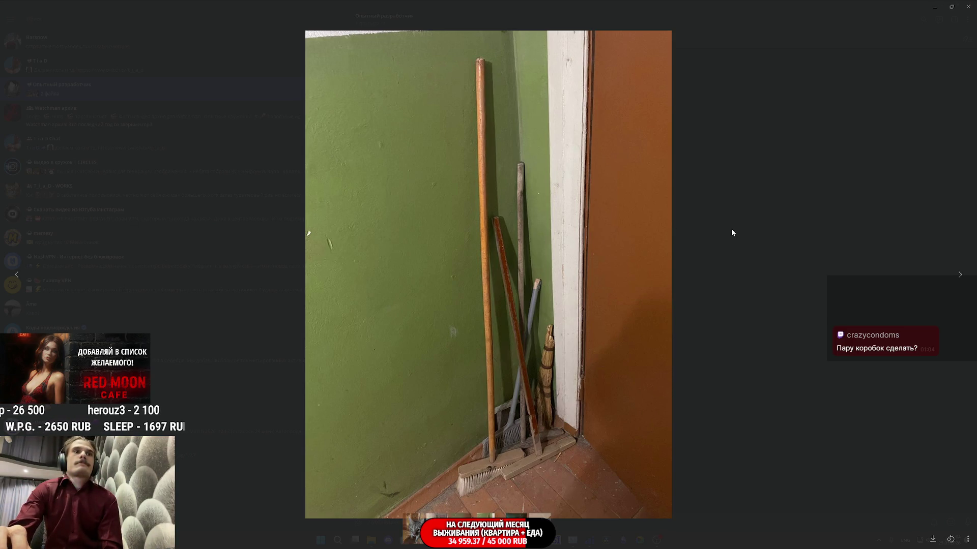
pyautogui.click(728, 265)
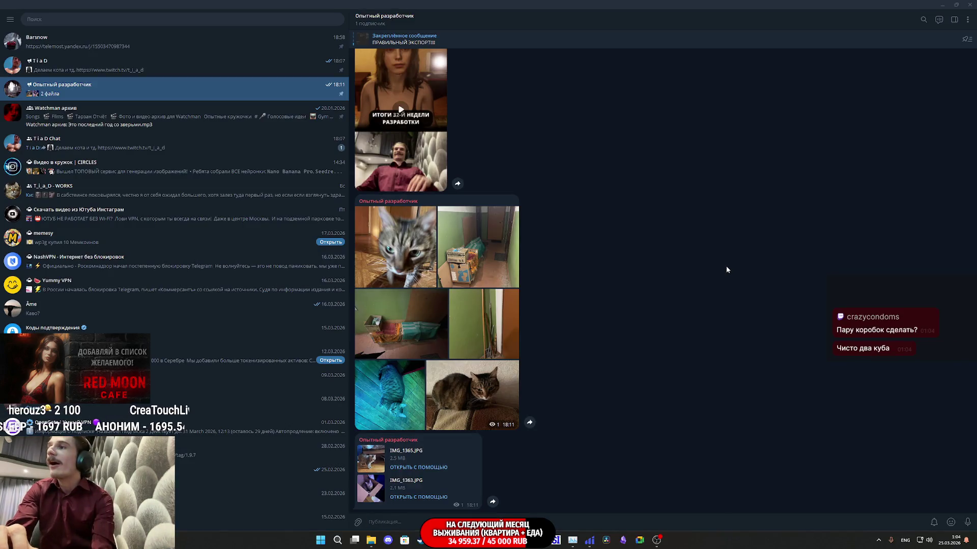
pyautogui.click(460, 252)
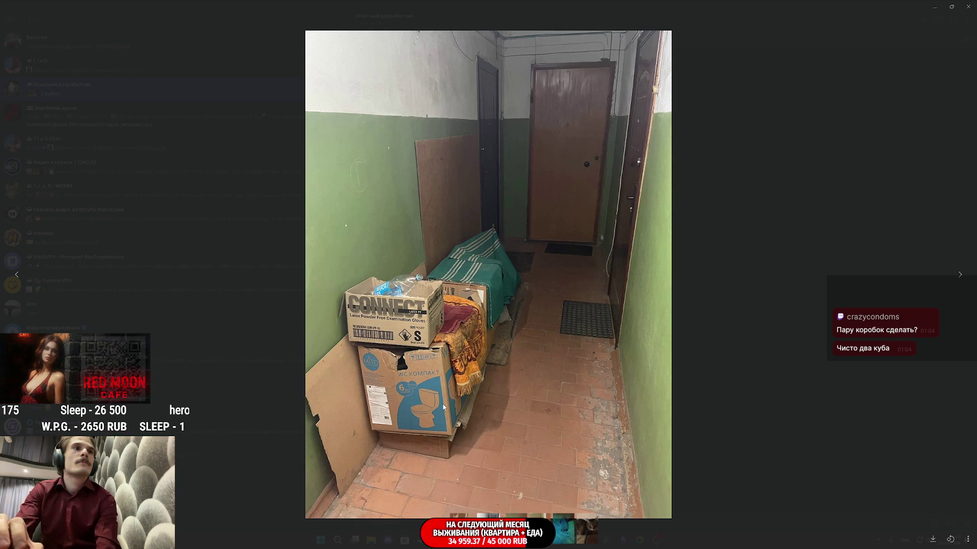
pyautogui.press('Escape')
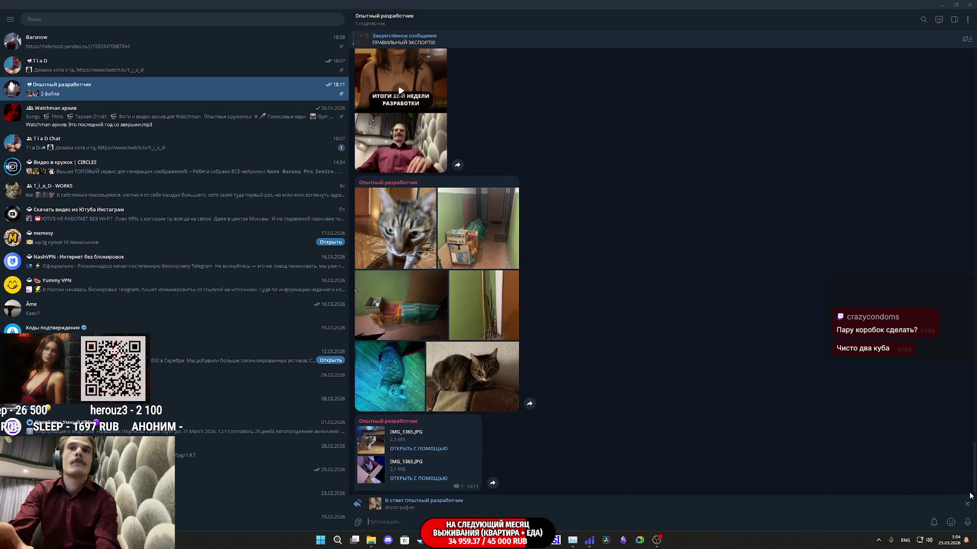
pyautogui.press('Escape')
pyautogui.click(456, 272)
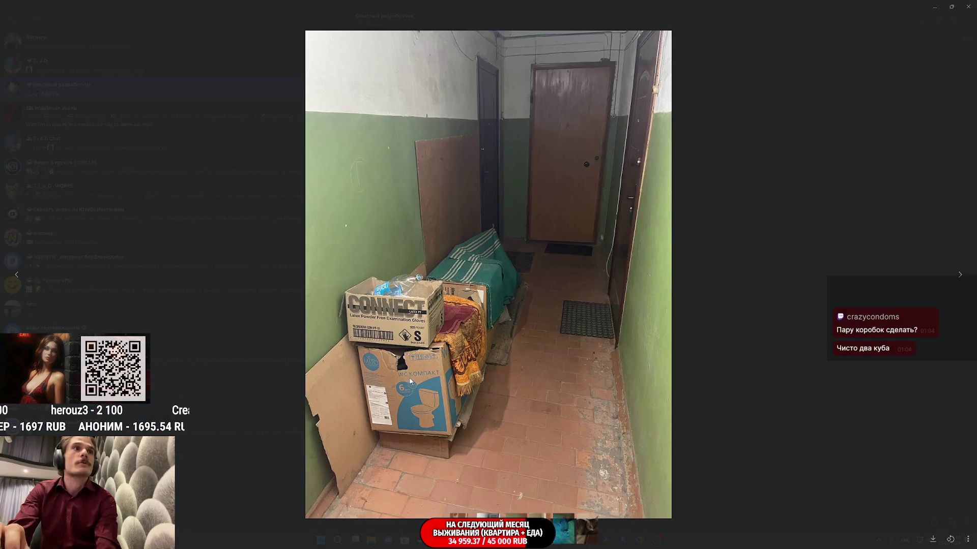
pyautogui.click(419, 395)
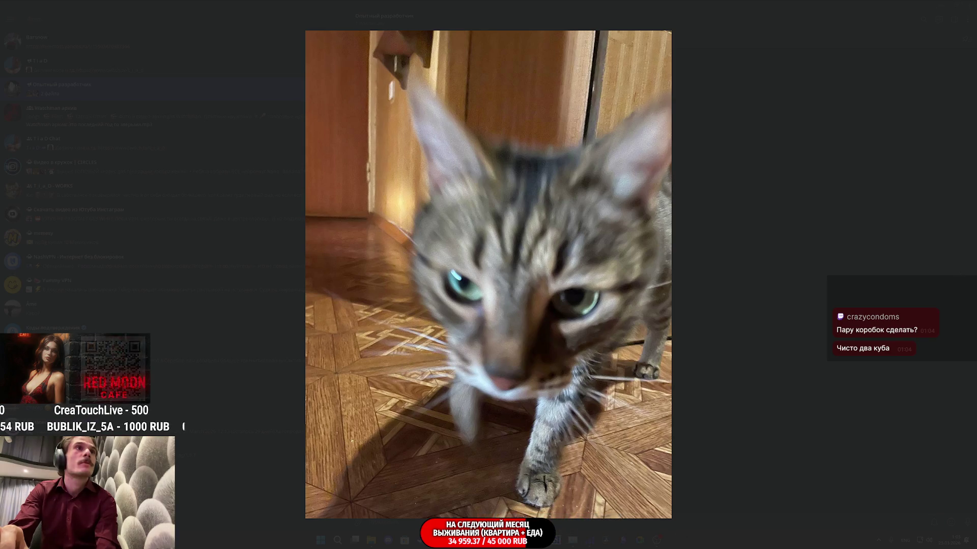
pyautogui.click(702, 286)
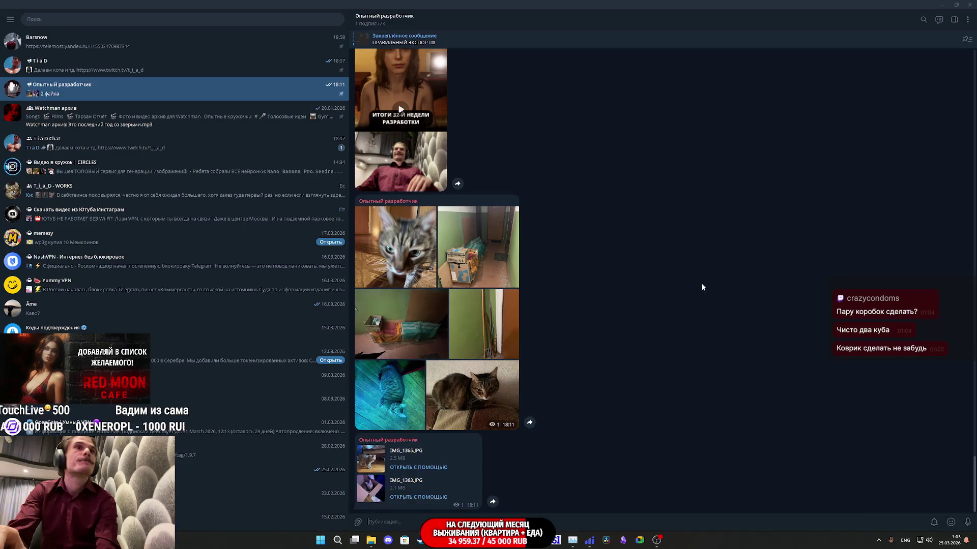